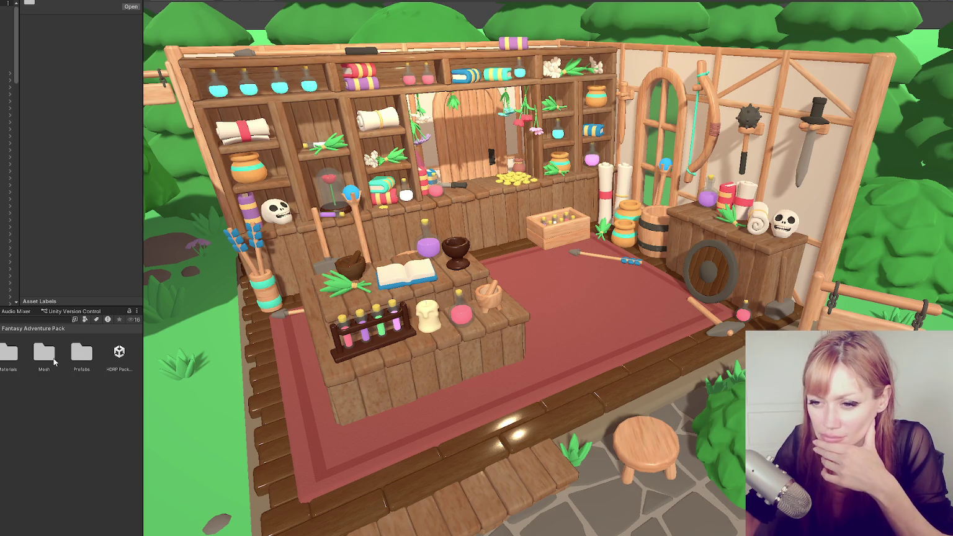
- Open the Fantasy Adventure Pack's Mesh folder and inspect a mesh's import settings
{"action": "double_click", "coordinate": [51, 361]}
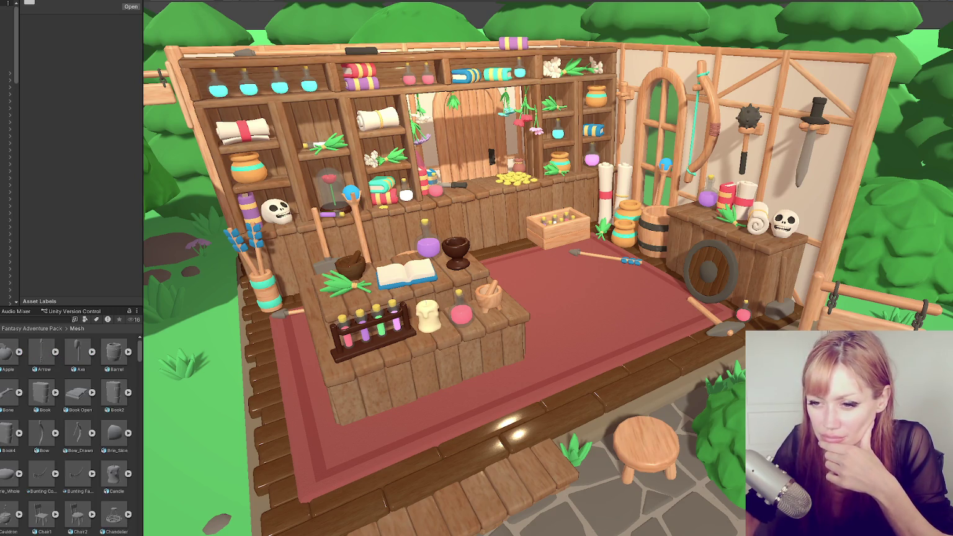
{"action": "left_click", "coordinate": [43, 356]}
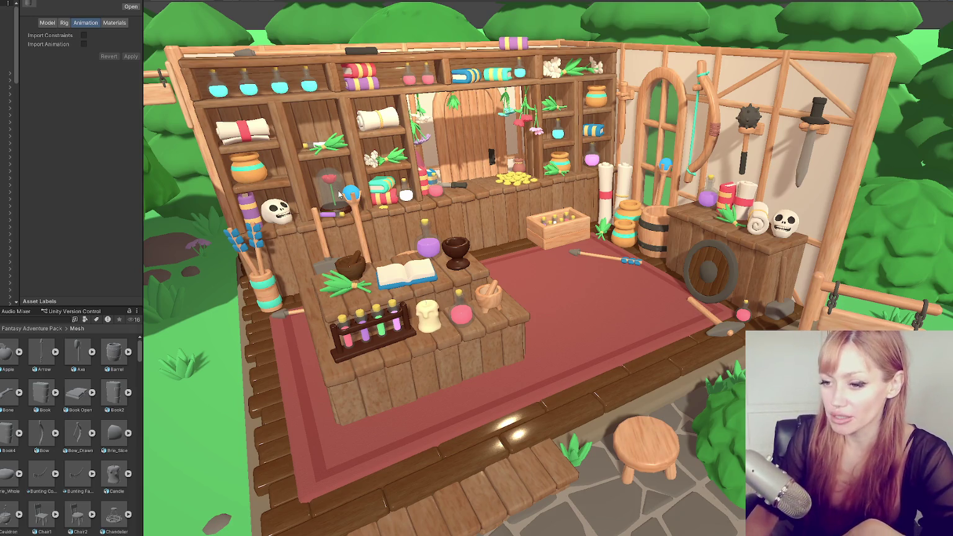
{"action": "scroll", "coordinate": [8, 155], "scroll_direction": "down", "scroll_amount": 3}
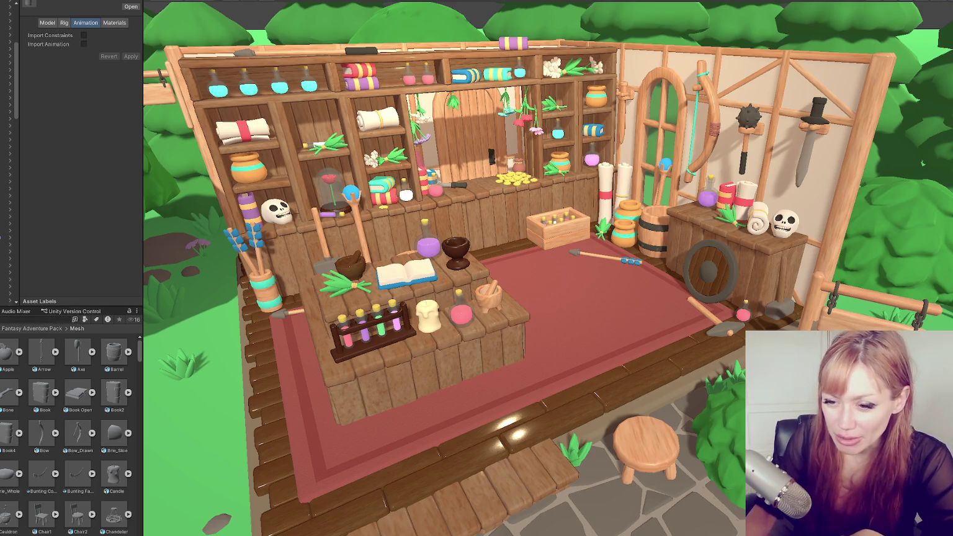
- Check the mesh asset's context menu without choosing anything, then switch to the FBX Exporter store page
{"action": "right_click", "coordinate": [1, 348]}
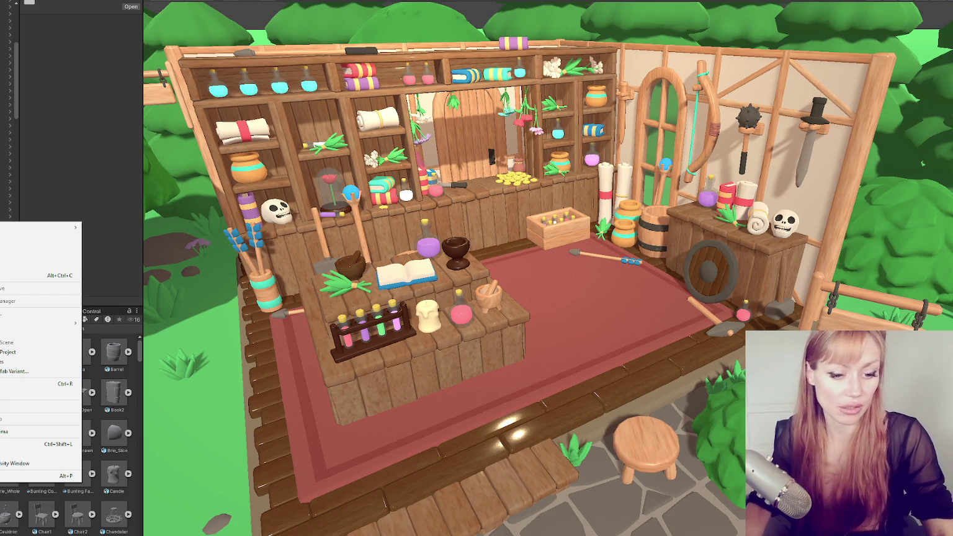
{"action": "key", "text": "Escape"}
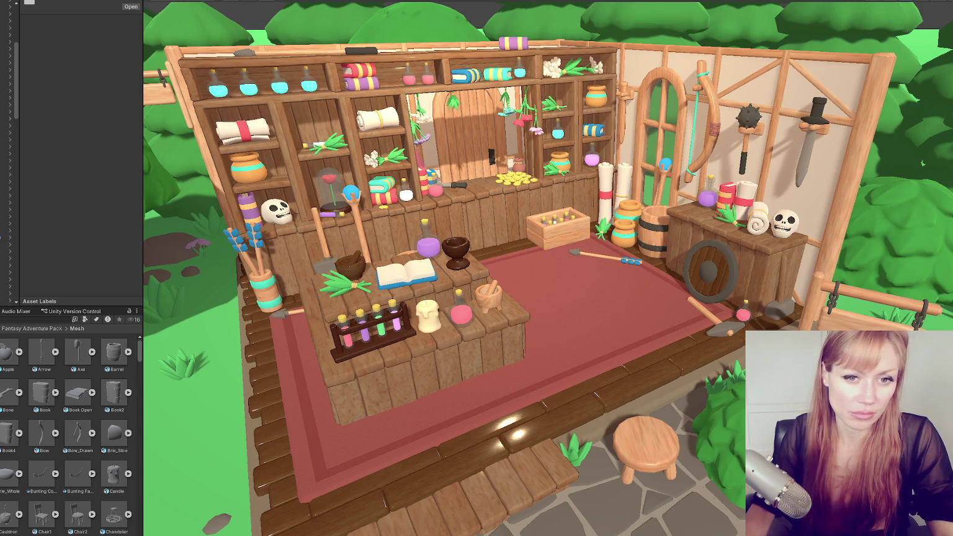
{"action": "key", "text": "alt+Tab"}
- Scroll the FBX Exporter product page and check its Support link, which failed to load
{"action": "scroll", "coordinate": [702, 211], "scroll_direction": "down", "scroll_amount": 9}
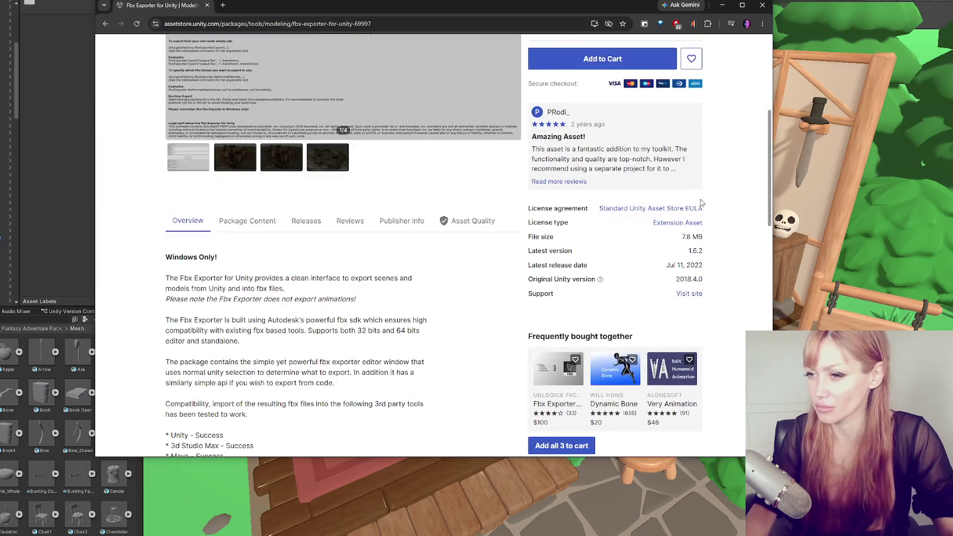
{"action": "scroll", "coordinate": [648, 193], "scroll_direction": "down", "scroll_amount": 4}
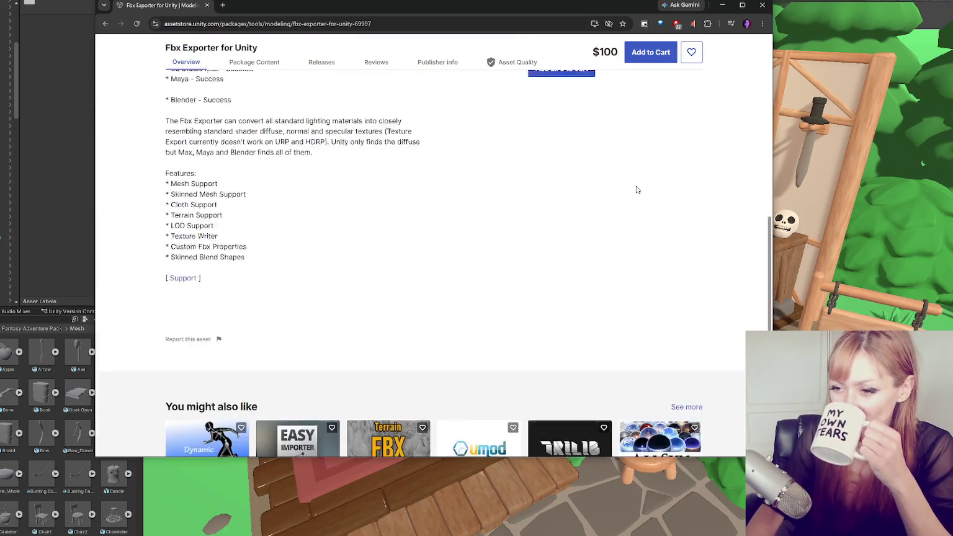
{"action": "scroll", "coordinate": [631, 186], "scroll_direction": "up", "scroll_amount": 6}
{"action": "scroll", "coordinate": [624, 182], "scroll_direction": "up", "scroll_amount": 1}
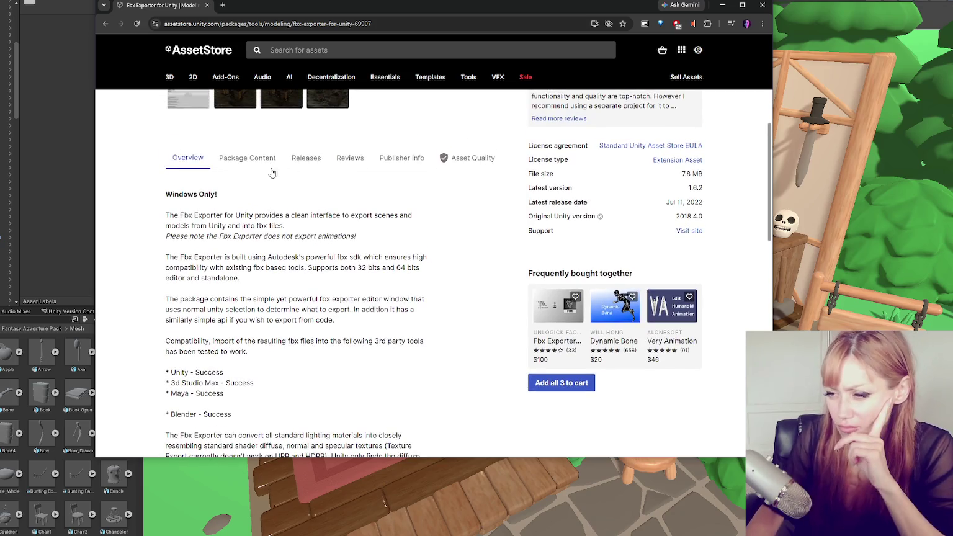
{"action": "scroll", "coordinate": [285, 177], "scroll_direction": "down", "scroll_amount": 4}
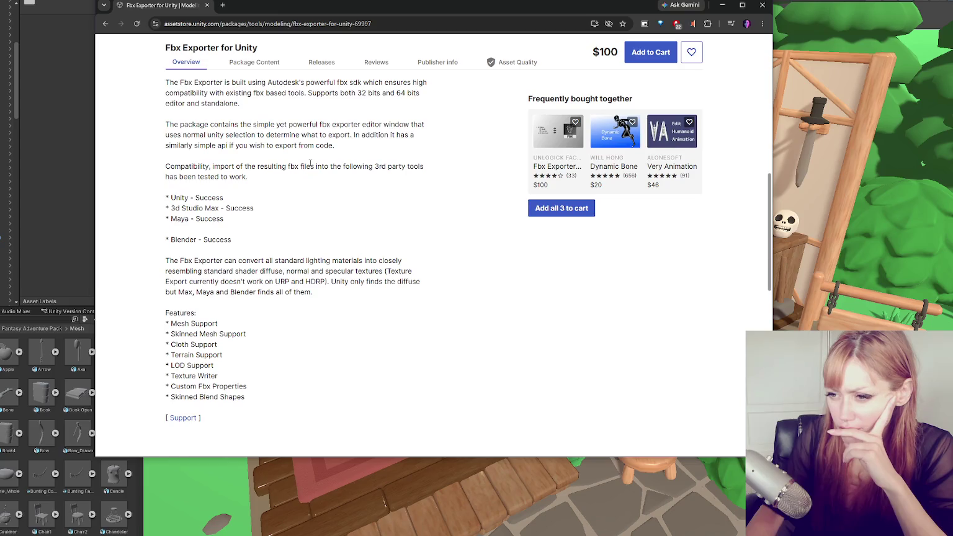
{"action": "left_click", "coordinate": [178, 414]}
{"action": "key", "text": "ctrl+shift+Tab"}
{"action": "scroll", "coordinate": [334, 184], "scroll_direction": "up", "scroll_amount": 5}
{"action": "scroll", "coordinate": [248, 286], "scroll_direction": "up", "scroll_amount": 2}
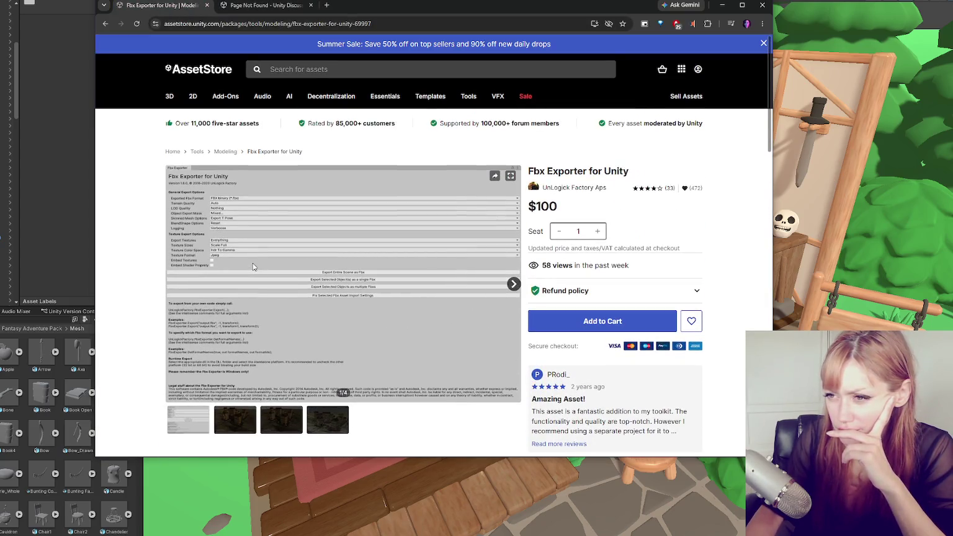
{"action": "left_click", "coordinate": [255, 9]}
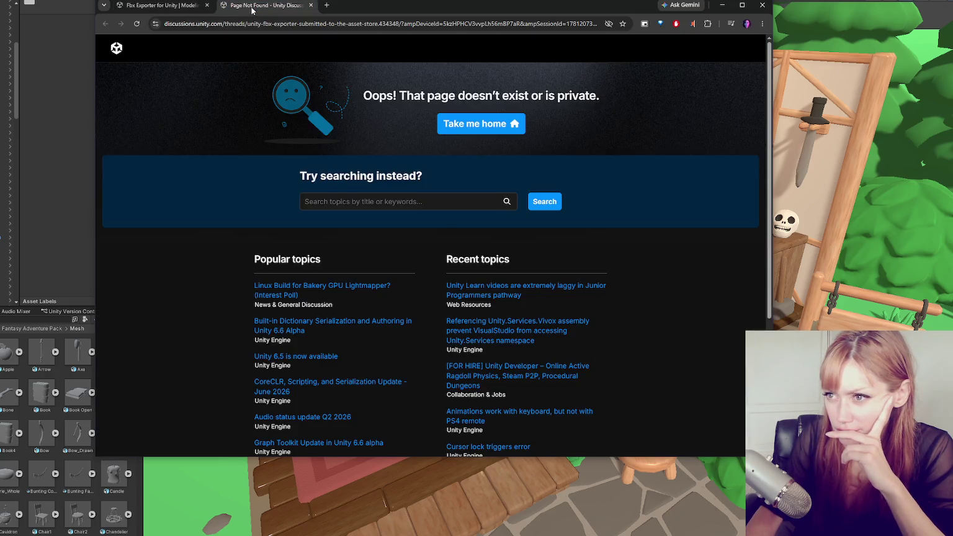
{"action": "key", "text": "ctrl+shift+Tab"}
- Page through the product screenshots to the Maya LT Imported Fbx image (4/4)
{"action": "left_click", "coordinate": [247, 368]}
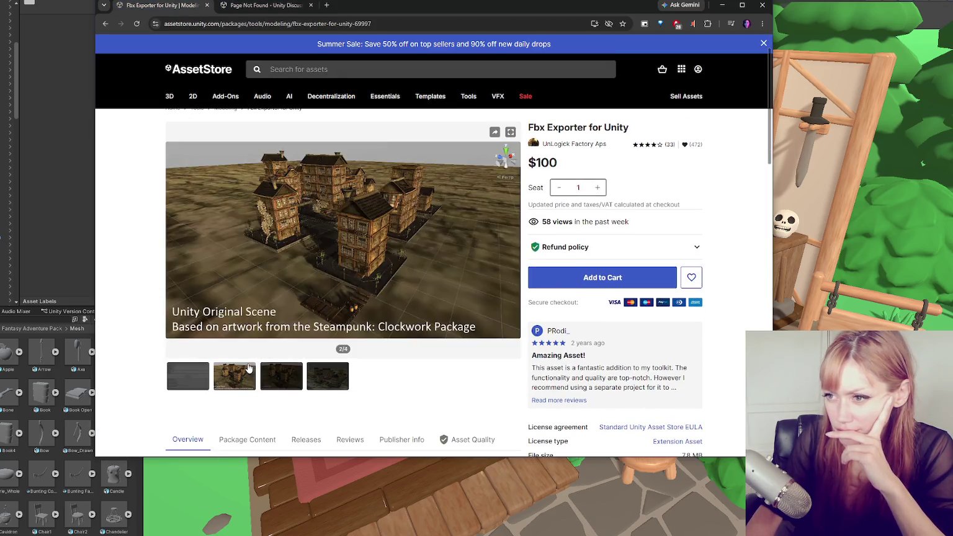
{"action": "left_click", "coordinate": [285, 378]}
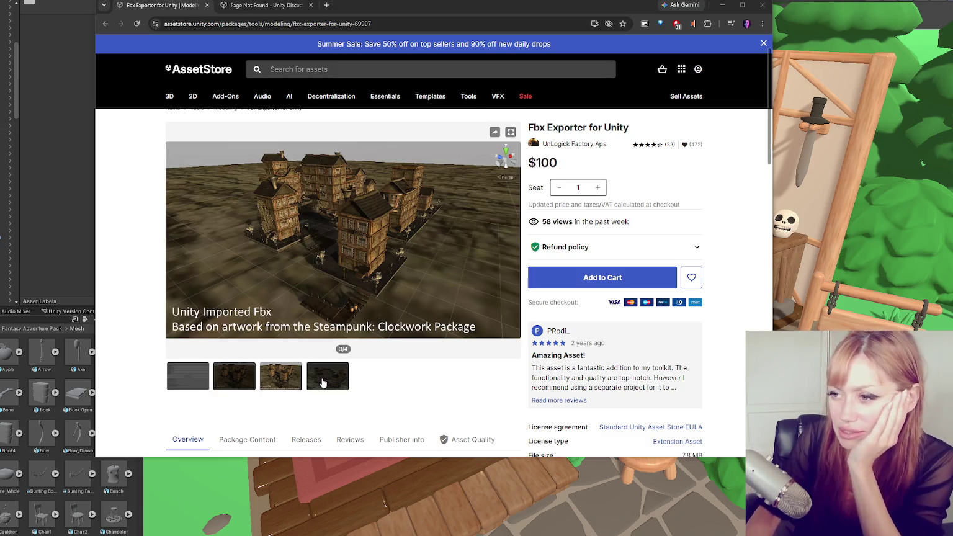
{"action": "left_click", "coordinate": [327, 375]}
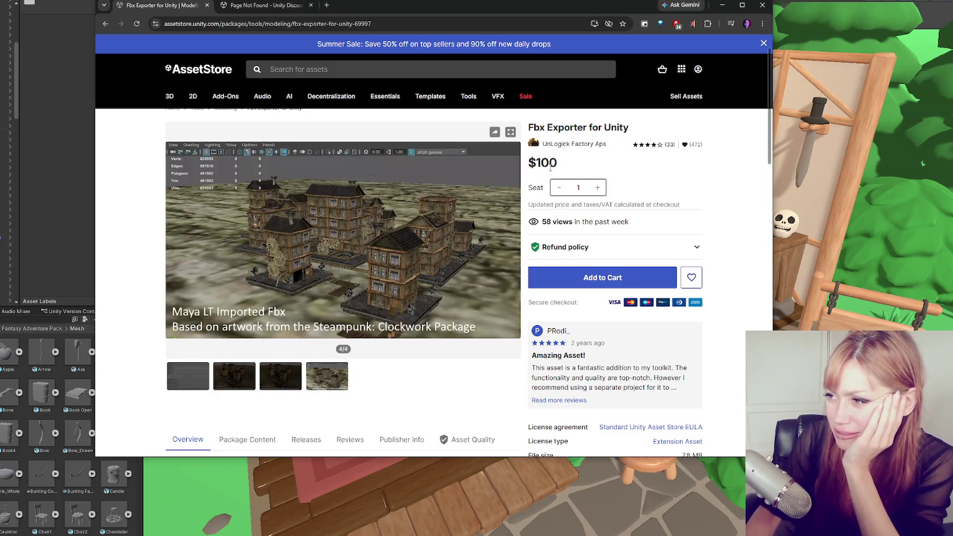
{"action": "left_click", "coordinate": [445, 69]}
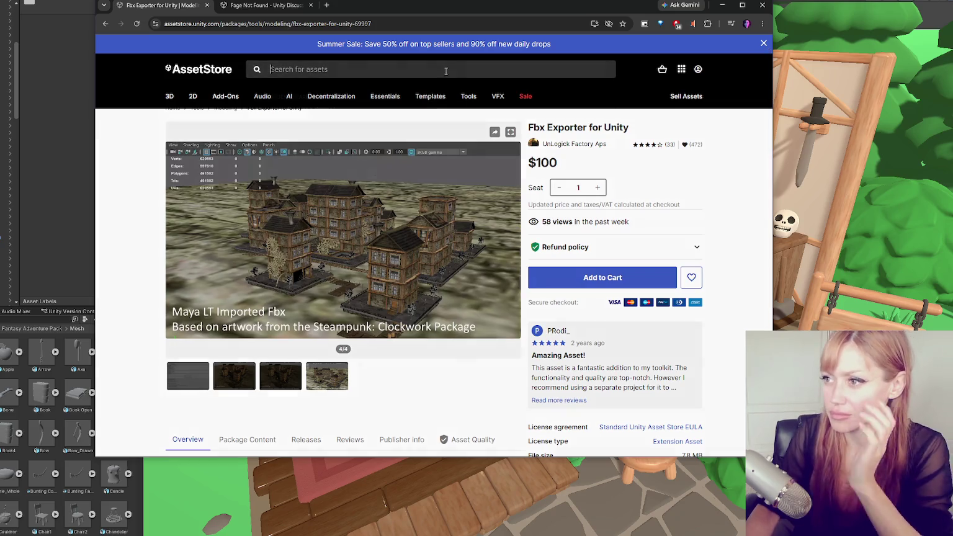
- Search the Asset Store for 'fbx exporter', browse the 342 results, then return to Unity
{"action": "type", "text": "fbx exporter"}
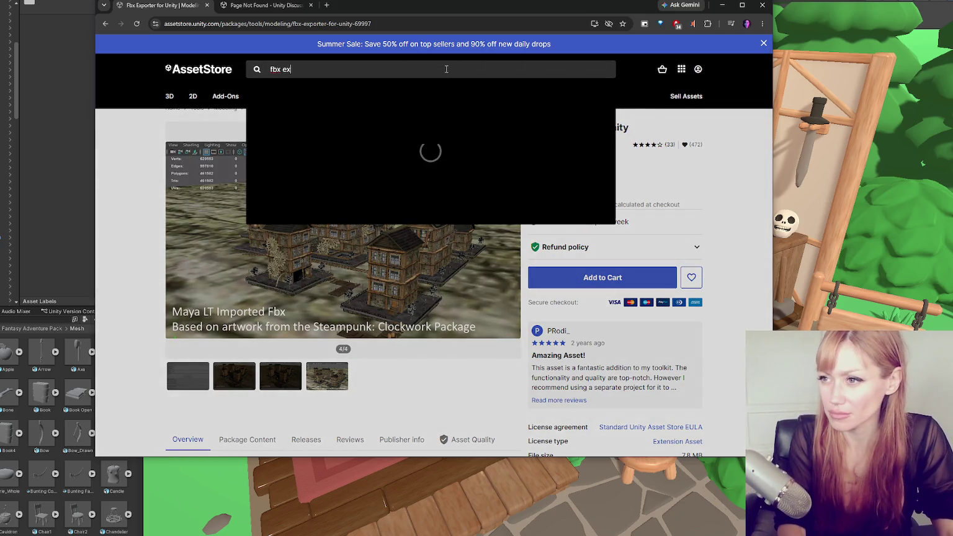
{"action": "key", "text": "Return"}
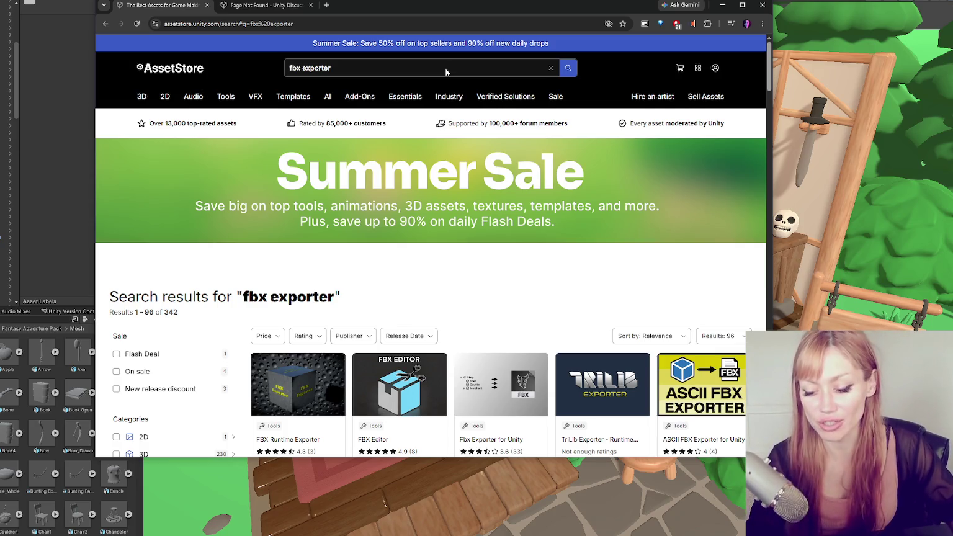
{"action": "mouse_move", "coordinate": [505, 96]}
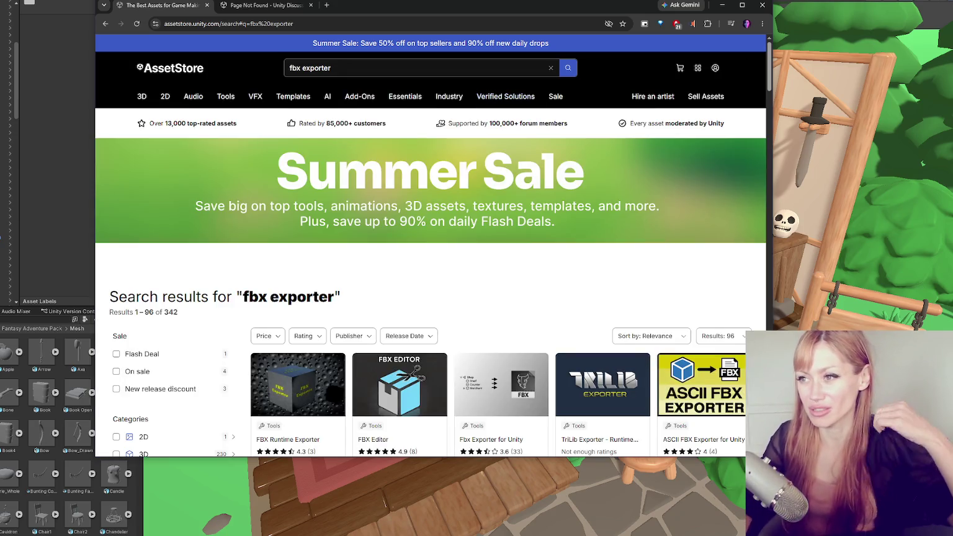
{"action": "mouse_move", "coordinate": [442, 10]}
{"action": "left_mouse_down"}
{"action": "mouse_move", "coordinate": [315, 13]}
{"action": "mouse_move", "coordinate": [331, 2]}
{"action": "left_mouse_up"}
{"action": "scroll", "coordinate": [447, 296], "scroll_direction": "down", "scroll_amount": 3}
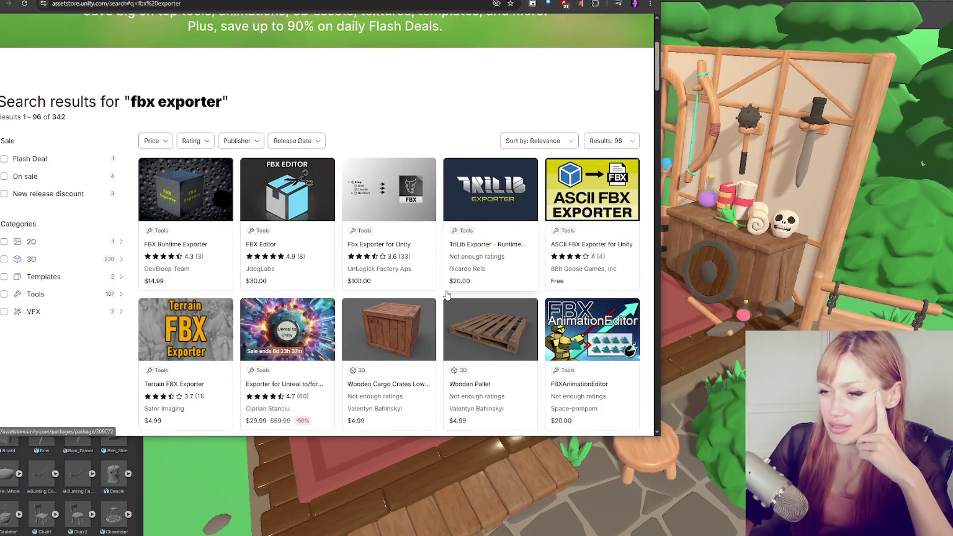
{"action": "scroll", "coordinate": [609, 273], "scroll_direction": "down", "scroll_amount": 1}
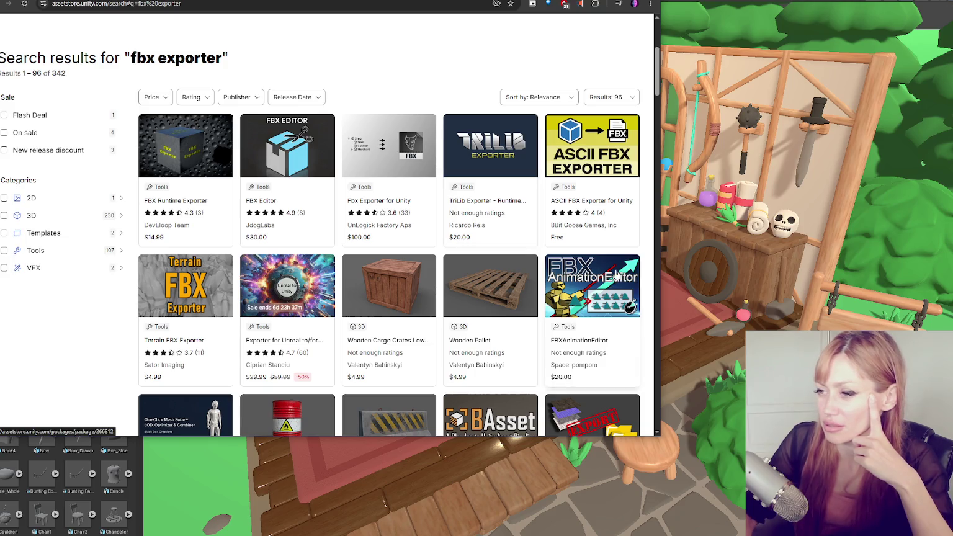
{"action": "scroll", "coordinate": [591, 246], "scroll_direction": "down", "scroll_amount": 2}
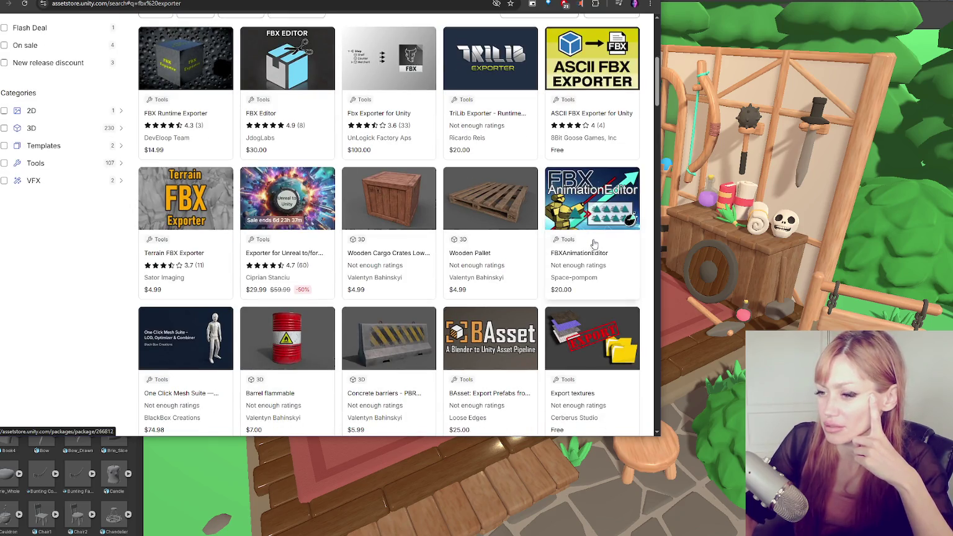
{"action": "key", "text": "alt+Tab"}
{"action": "left_click", "coordinate": [34, 0]}
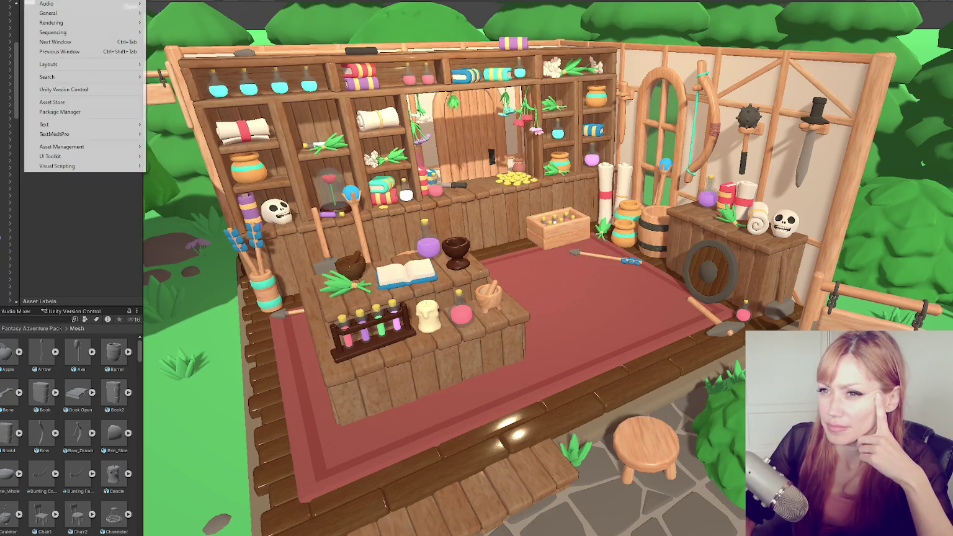
- Open FBX Exporter 4.2.1 in the Package Manager and read its Description and Dependencies tabs
{"action": "left_click", "coordinate": [71, 112]}
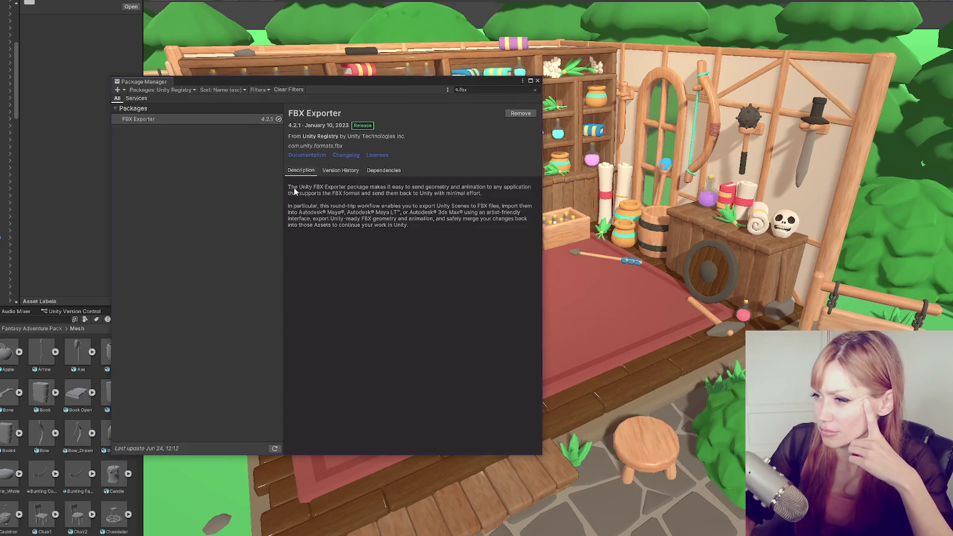
{"action": "mouse_move", "coordinate": [289, 186]}
{"action": "left_mouse_down"}
{"action": "mouse_move", "coordinate": [500, 188]}
{"action": "mouse_move", "coordinate": [341, 196]}
{"action": "mouse_move", "coordinate": [332, 207]}
{"action": "mouse_move", "coordinate": [467, 207]}
{"action": "mouse_move", "coordinate": [324, 215]}
{"action": "mouse_move", "coordinate": [465, 214]}
{"action": "mouse_move", "coordinate": [472, 230]}
{"action": "left_mouse_up"}
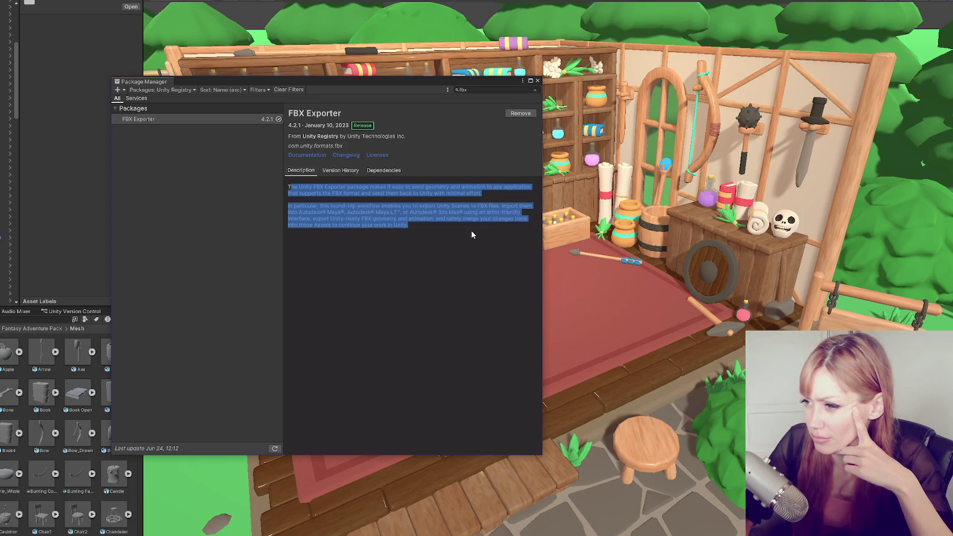
{"action": "left_click", "coordinate": [366, 185]}
{"action": "left_click", "coordinate": [393, 170]}
{"action": "left_click", "coordinate": [302, 169]}
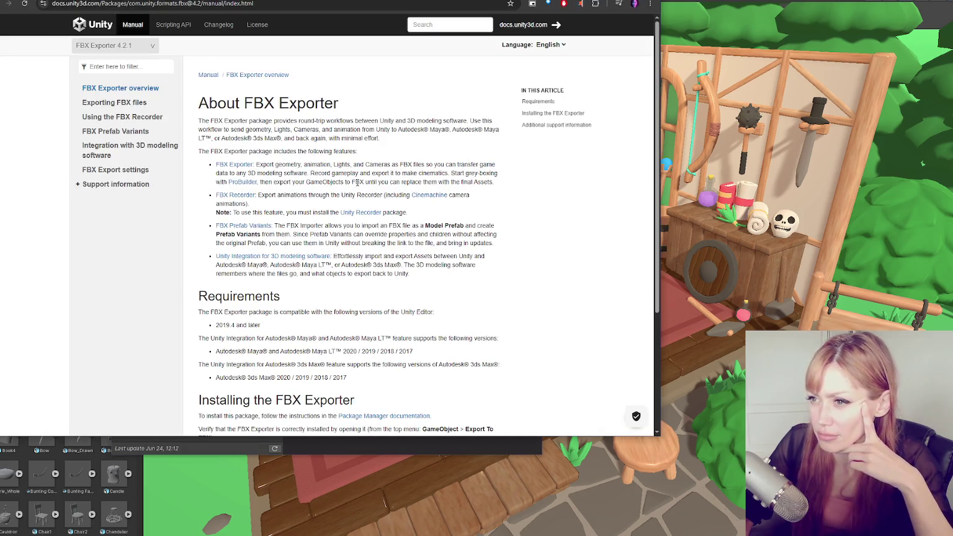
- Scroll the About FBX Exporter manual to Additional support information, then switch back to Unity
{"action": "scroll", "coordinate": [270, 144], "scroll_direction": "down", "scroll_amount": 3}
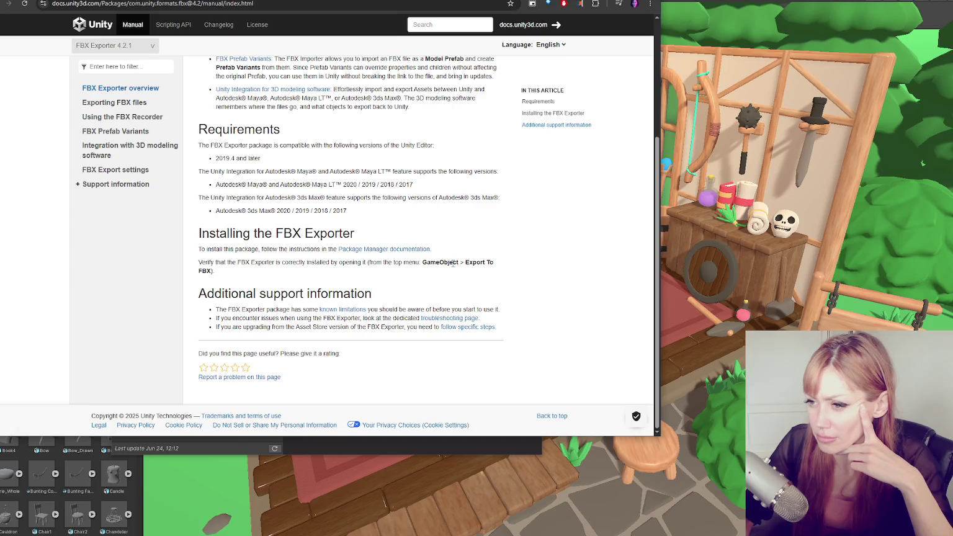
{"action": "key", "text": "alt+Tab"}
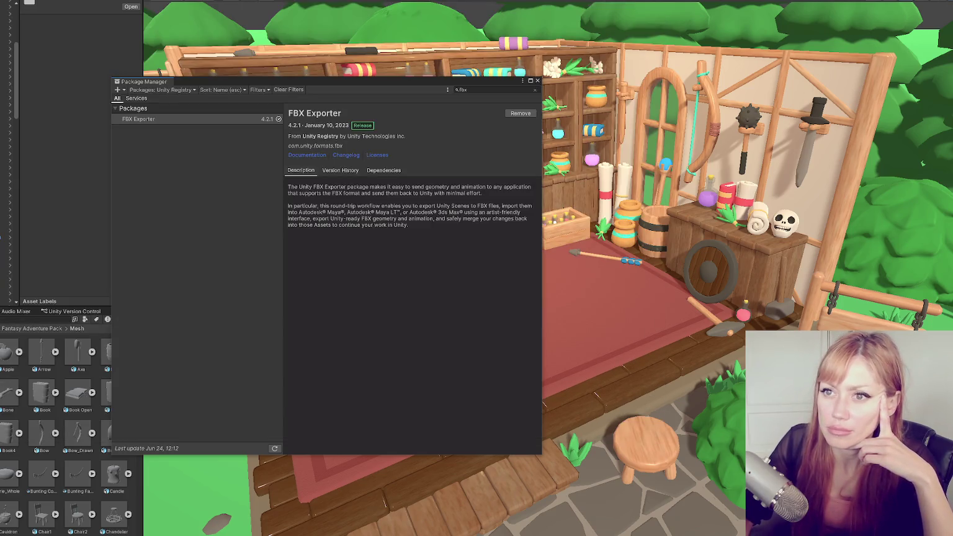
- Start an FBX export of the GameObject named 'test-fbx' and pick its destination folder
{"action": "right_click", "coordinate": [9, 84]}
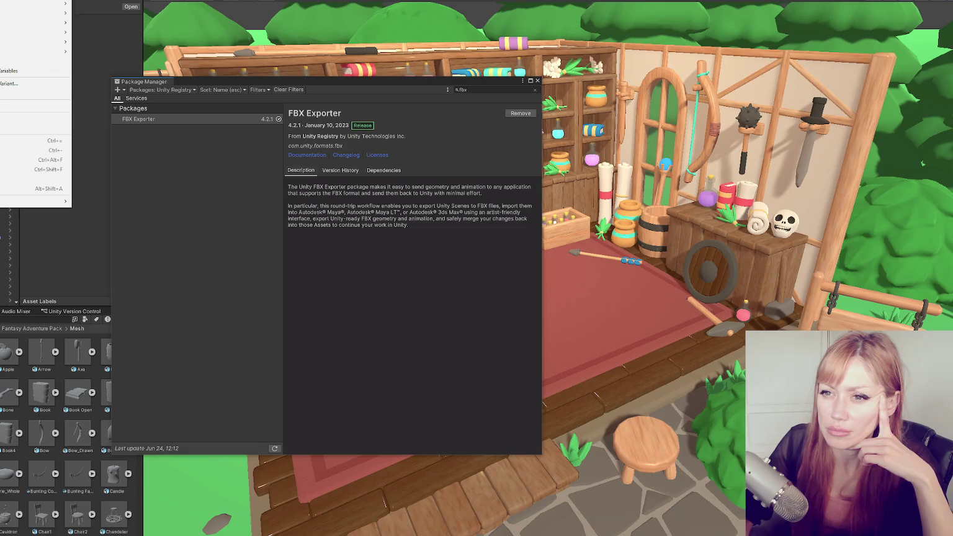
{"action": "left_click", "coordinate": [24, 93]}
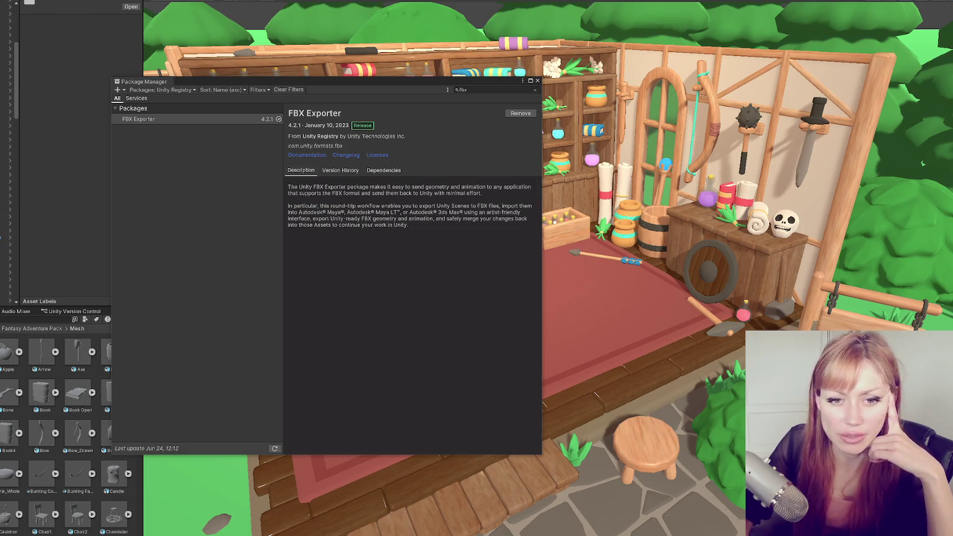
{"action": "left_click", "coordinate": [190, 185]}
{"action": "type", "text": "test"}
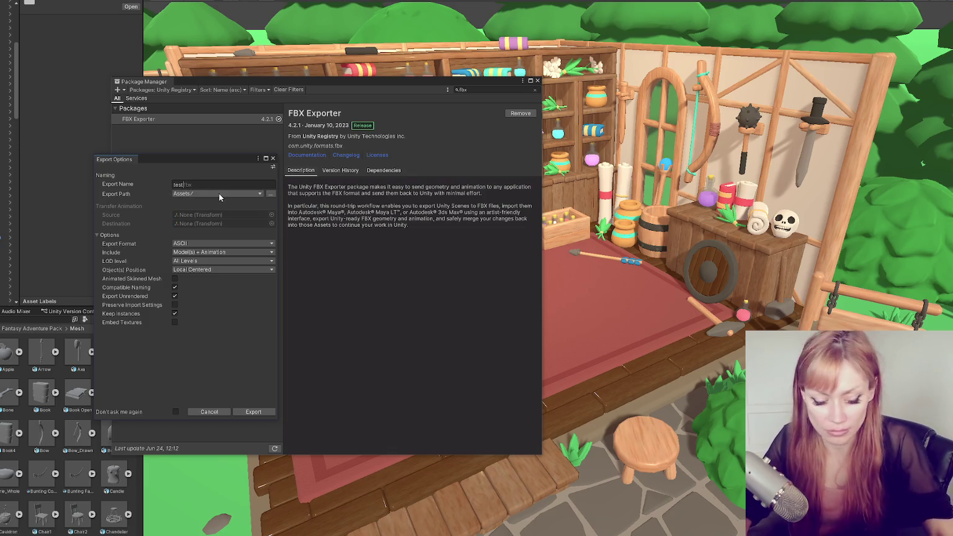
{"action": "type", "text": "-fbx"}
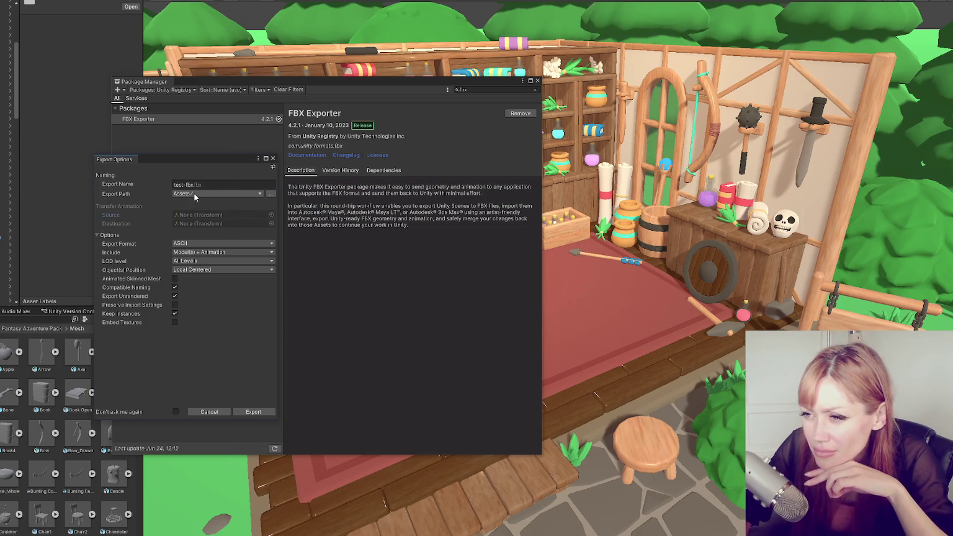
{"action": "left_click", "coordinate": [194, 197]}
{"action": "left_click", "coordinate": [271, 196]}
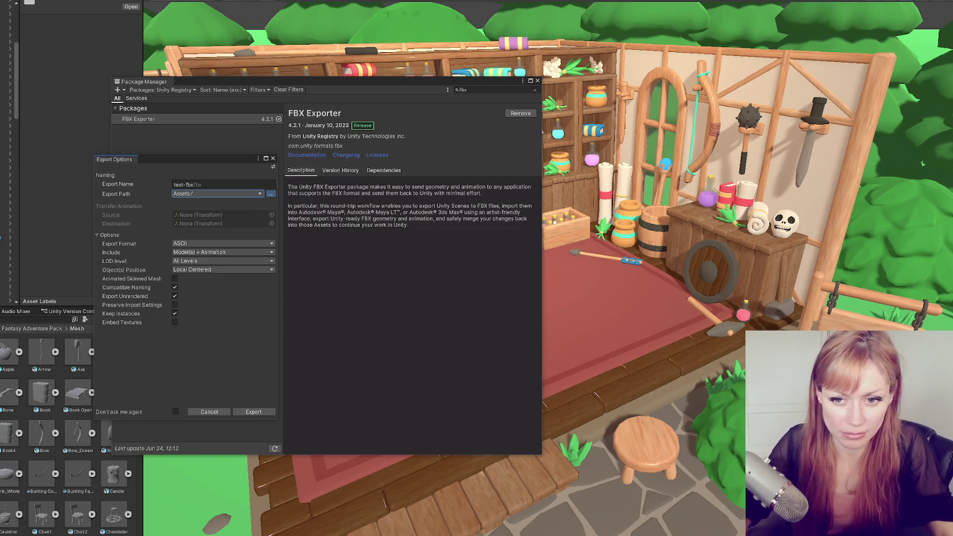
- Export with ASCII format, Model(s) Only, all LODs and World Absolute object positions
{"action": "left_click", "coordinate": [219, 244]}
{"action": "left_click", "coordinate": [211, 252]}
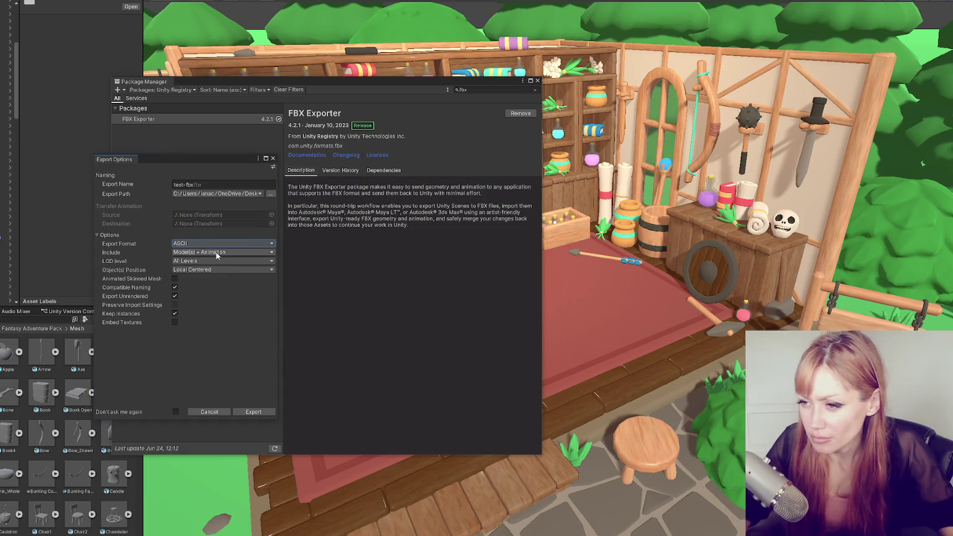
{"action": "left_click", "coordinate": [222, 252]}
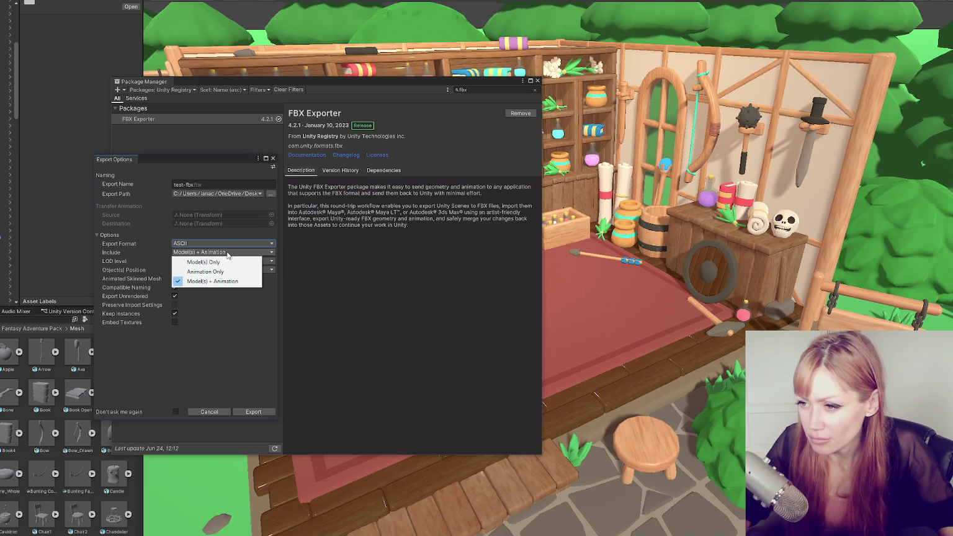
{"action": "left_click", "coordinate": [230, 262]}
{"action": "left_click", "coordinate": [236, 261]}
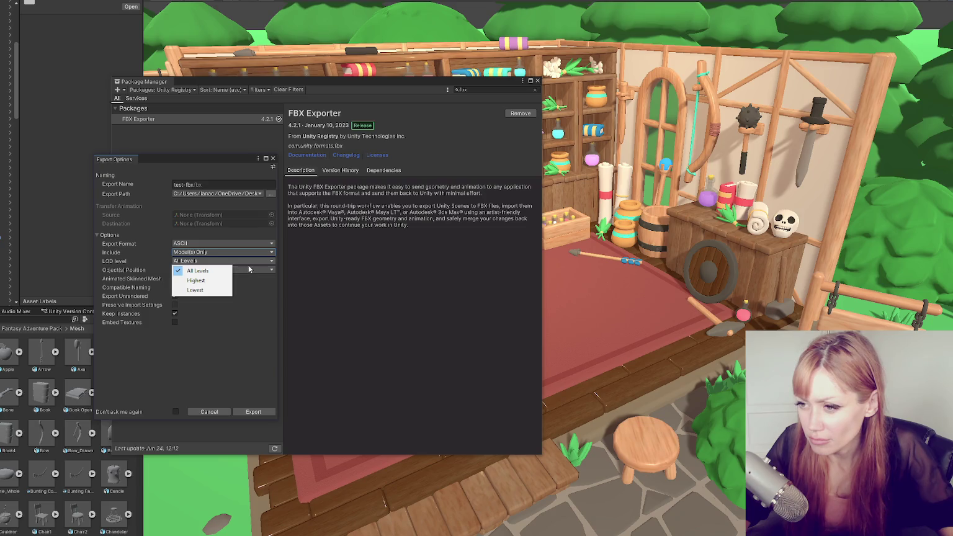
{"action": "left_click", "coordinate": [247, 266]}
{"action": "left_click", "coordinate": [247, 268]}
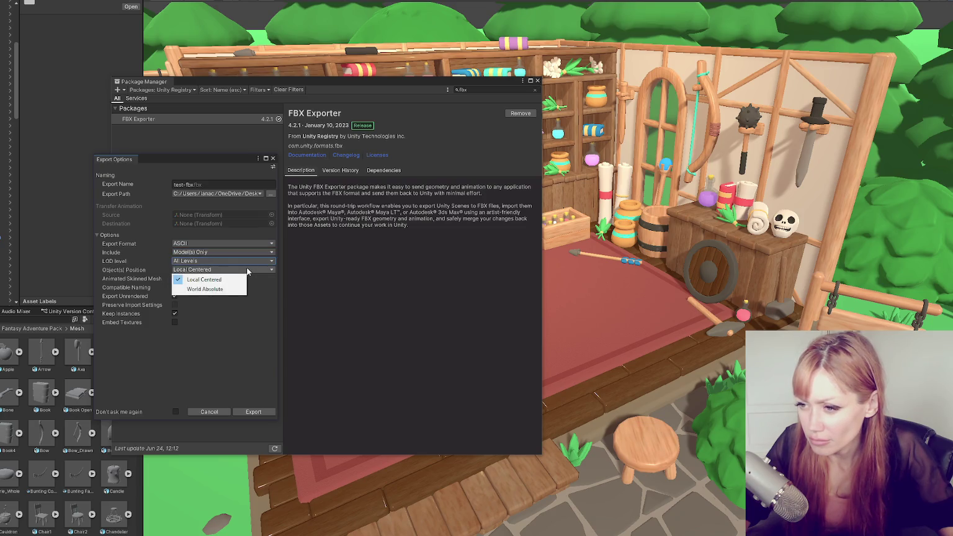
{"action": "left_click", "coordinate": [205, 289]}
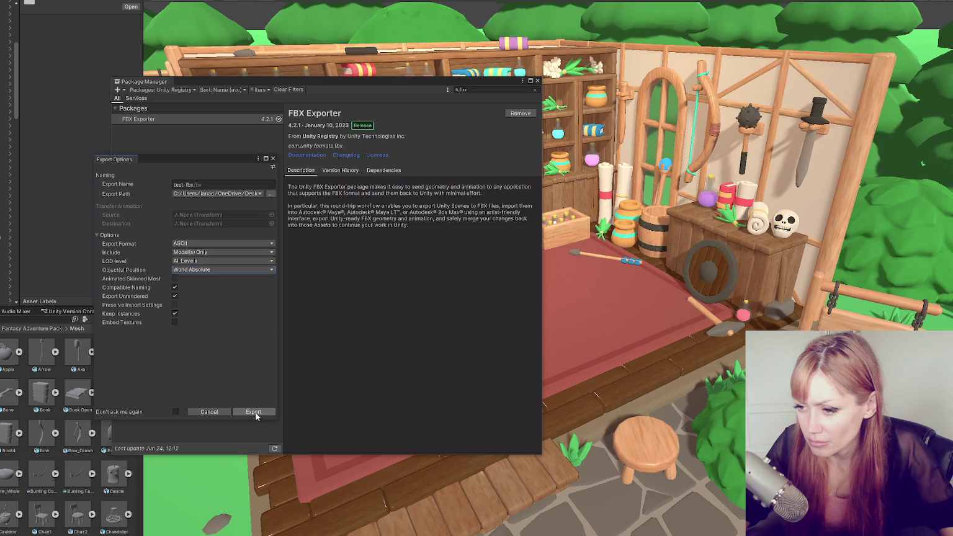
{"action": "left_click", "coordinate": [254, 411]}
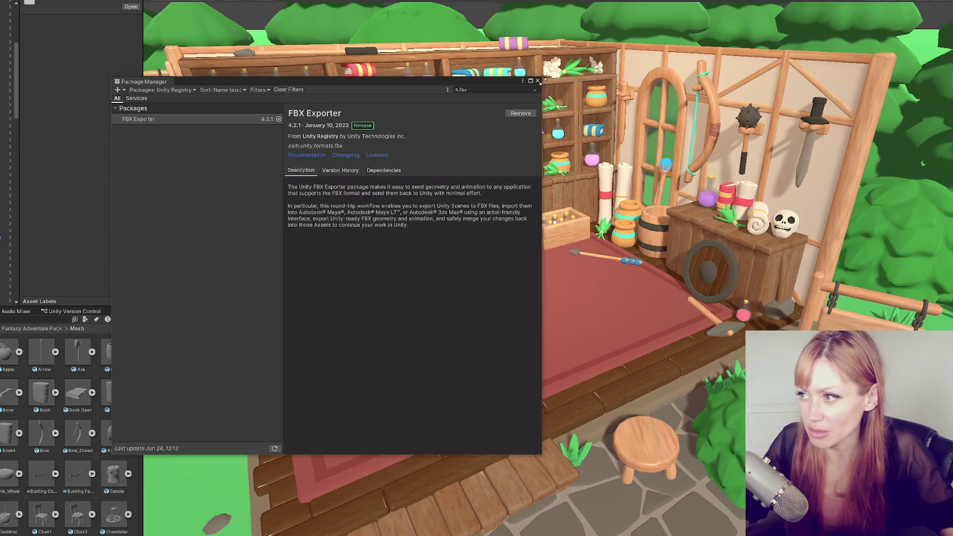
- Close the Package Manager and widen the Project panel
{"action": "left_click", "coordinate": [537, 80]}
{"action": "left_click_drag", "start_coordinate": [141, 283], "coordinate": [241, 282]}
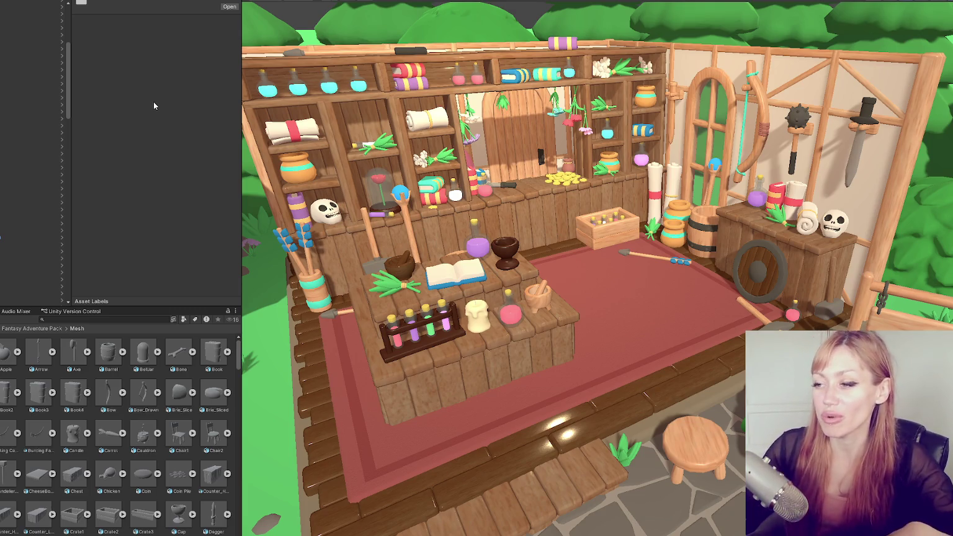
- Drag the Inspector, Project and Scene view splitters to give the scene more room
{"action": "left_click_drag", "start_coordinate": [70, 68], "coordinate": [25, 56]}
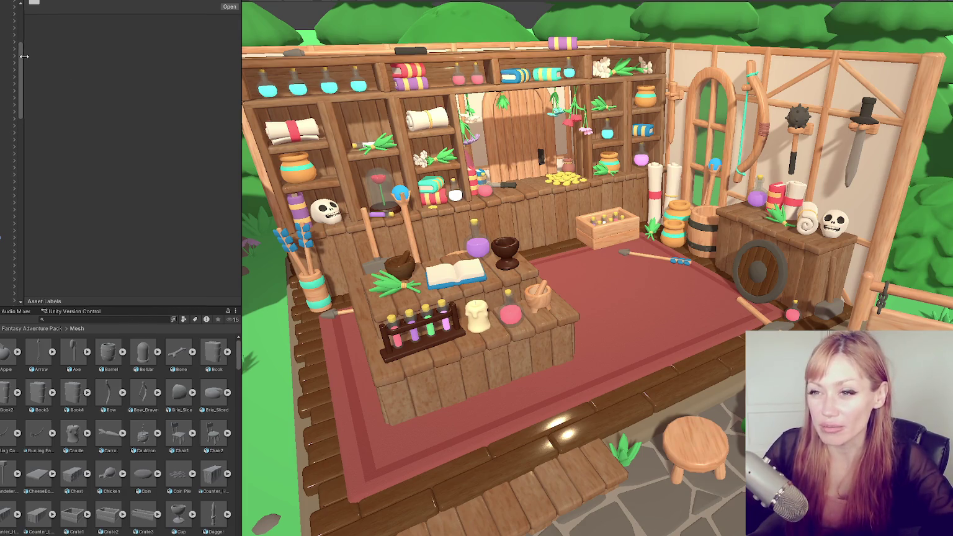
{"action": "left_click_drag", "start_coordinate": [243, 73], "coordinate": [101, 73]}
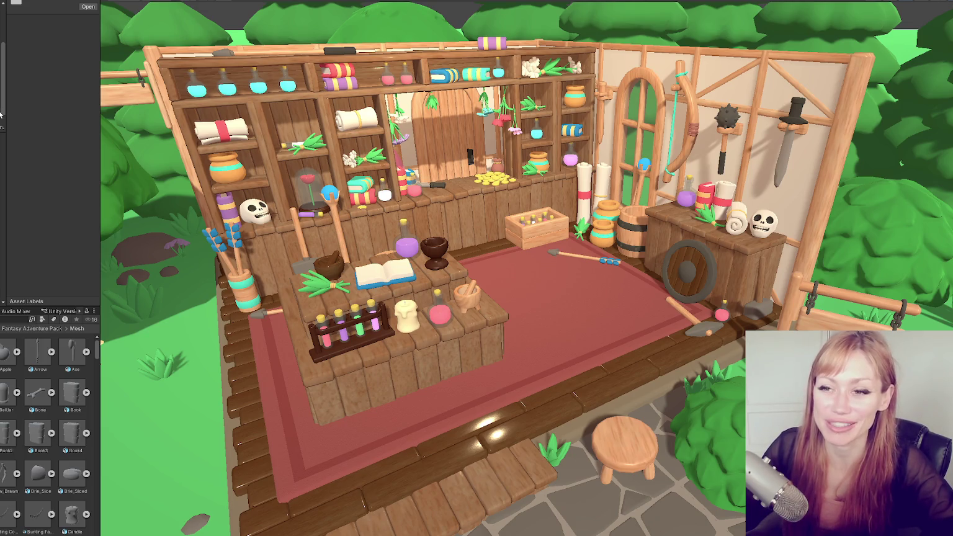
{"action": "left_click_drag", "start_coordinate": [101, 81], "coordinate": [122, 76]}
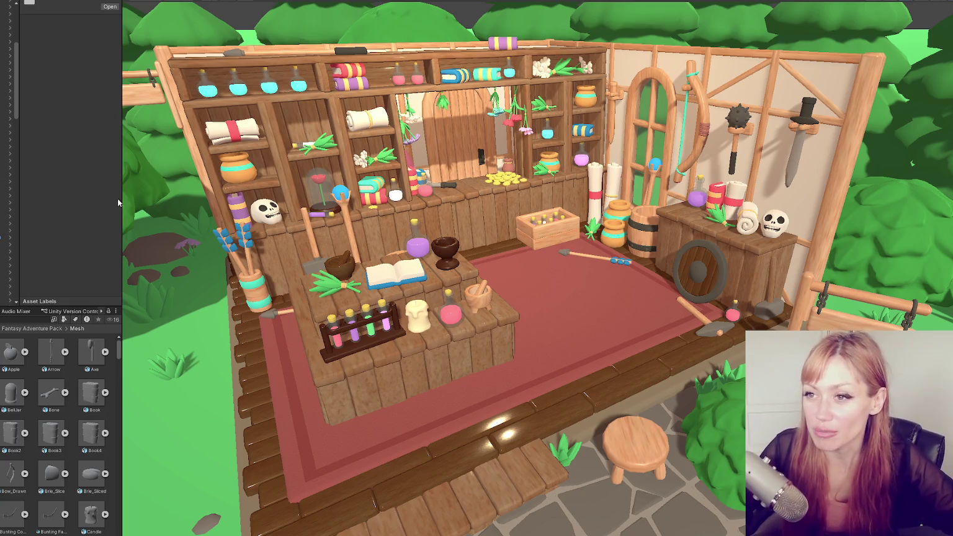
{"action": "left_click_drag", "start_coordinate": [123, 121], "coordinate": [161, 121]}
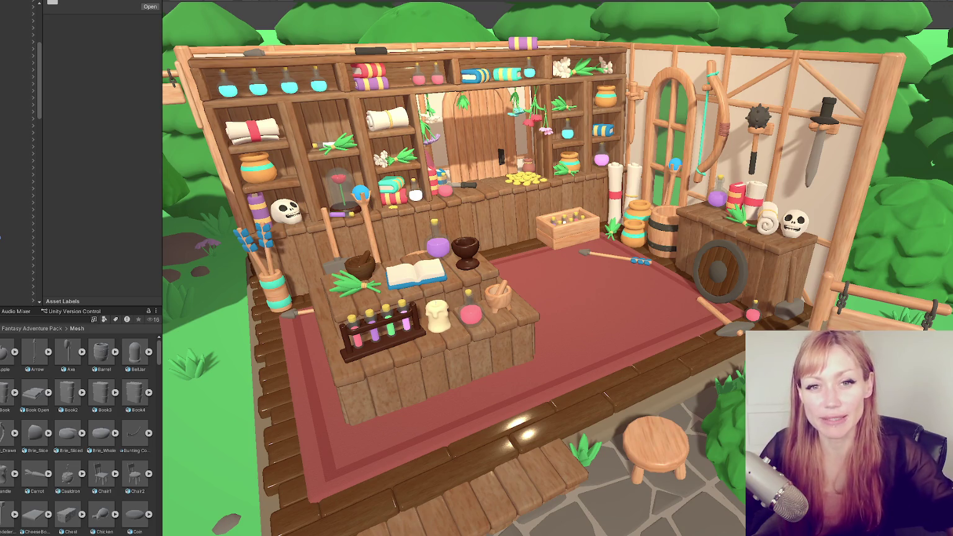
{"action": "left_click_drag", "start_coordinate": [162, 295], "coordinate": [159, 292]}
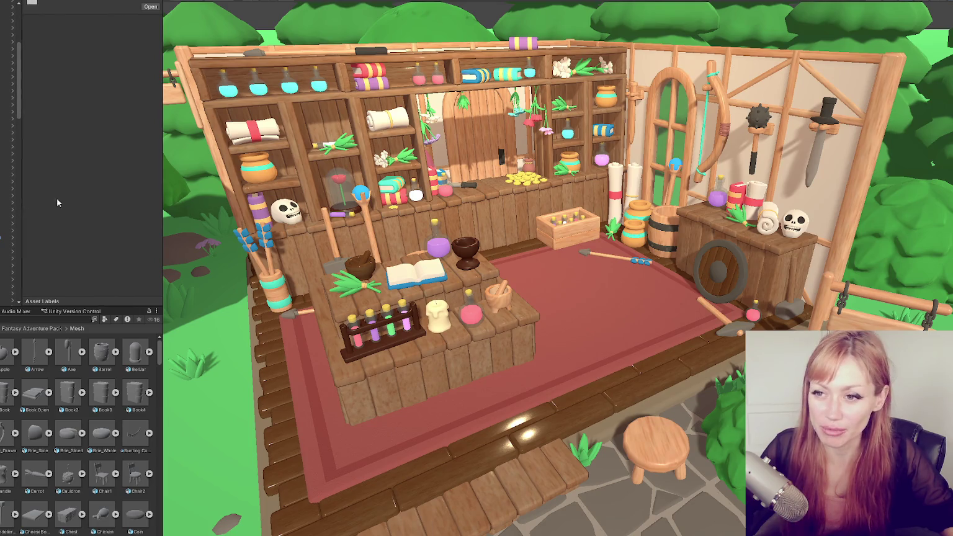
{"action": "left_click_drag", "start_coordinate": [162, 168], "coordinate": [147, 168]}
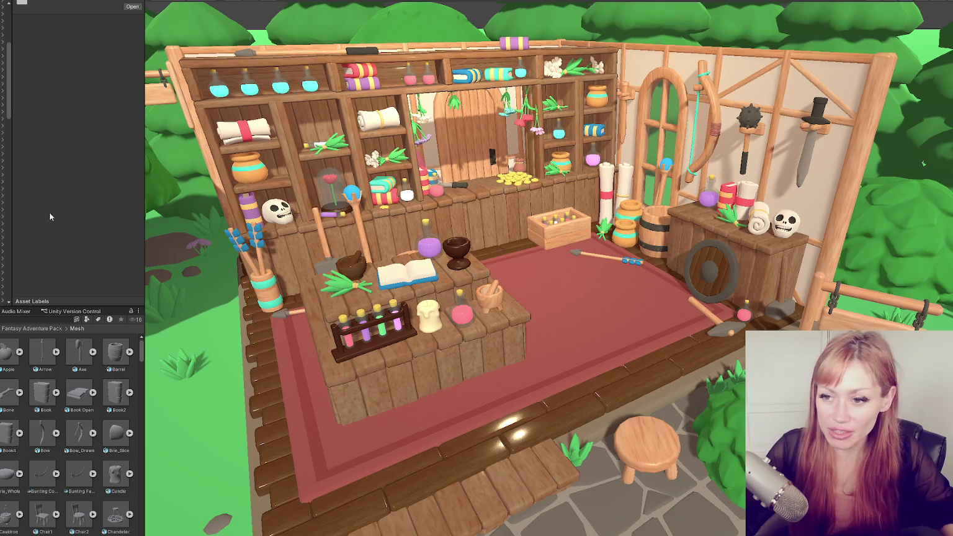
{"action": "right_click", "coordinate": [60, 149]}
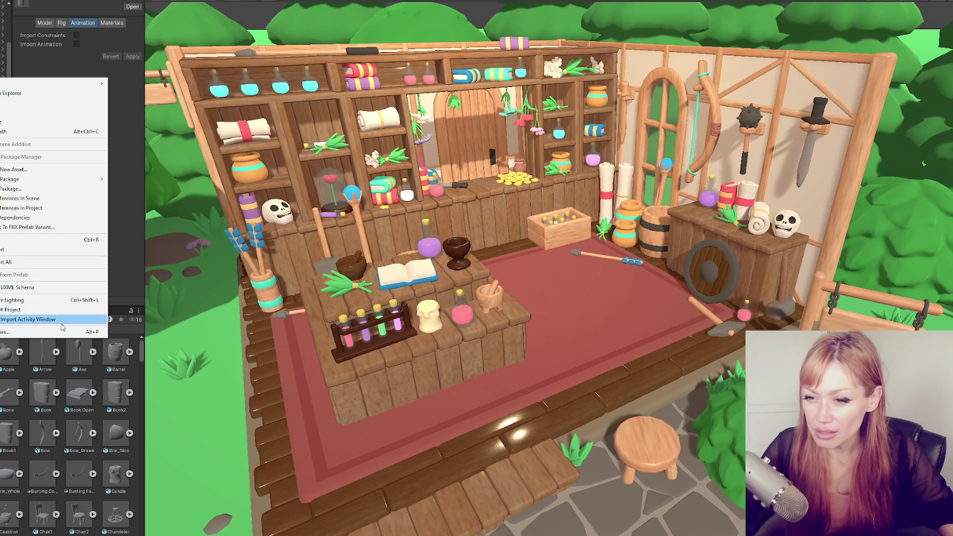
- Export the selected prop to FBX with the same export settings
{"action": "left_click", "coordinate": [46, 2]}
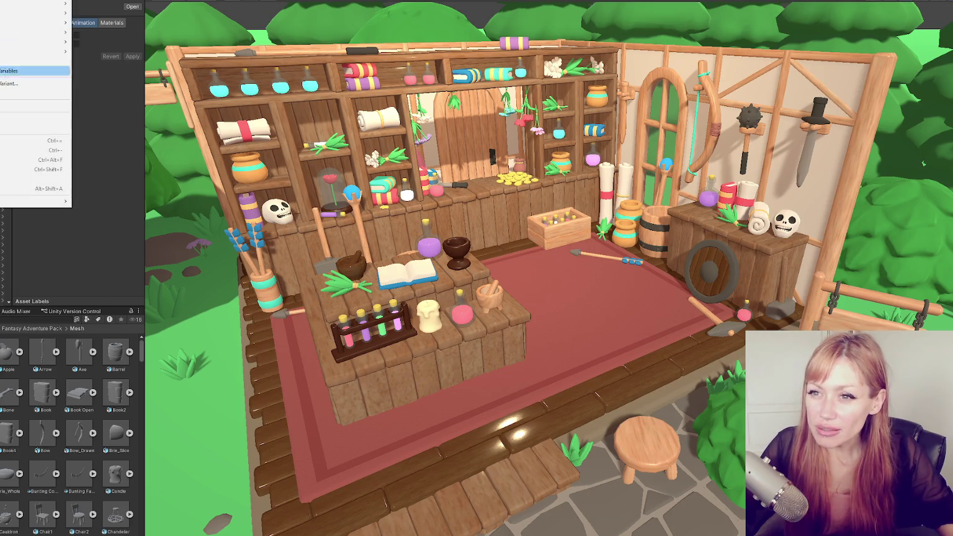
{"action": "left_click", "coordinate": [3, 96]}
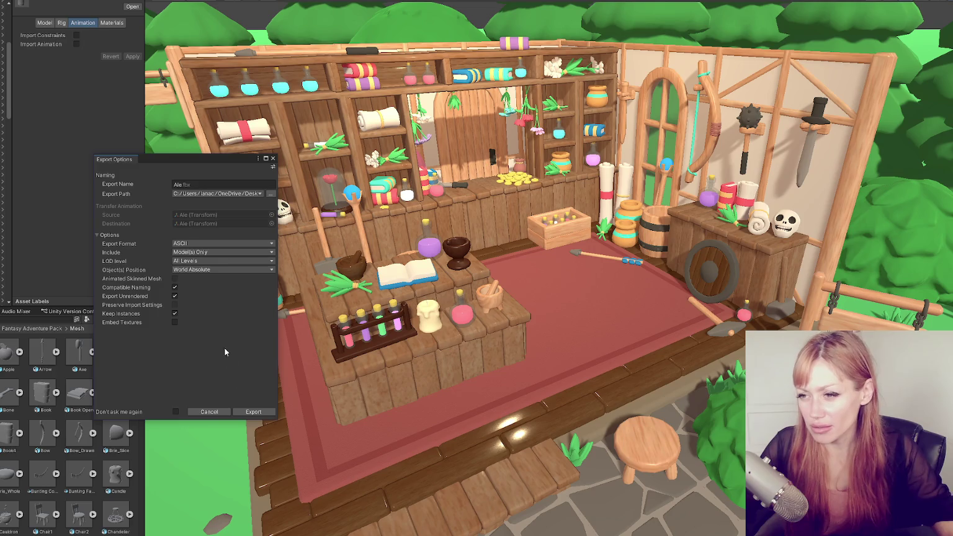
{"action": "left_click", "coordinate": [261, 411]}
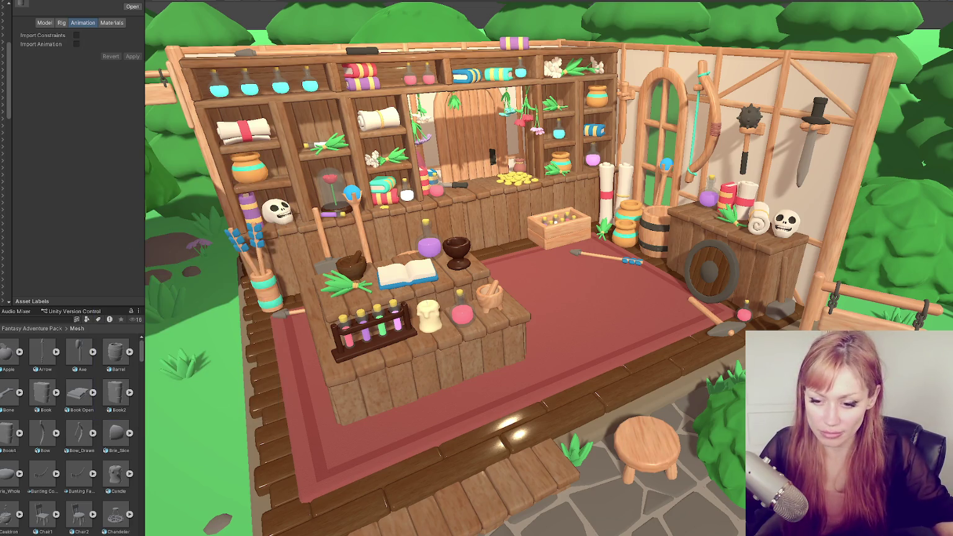
- Drag the exported FBX file into Maya's empty scene
{"action": "key", "text": "super"}
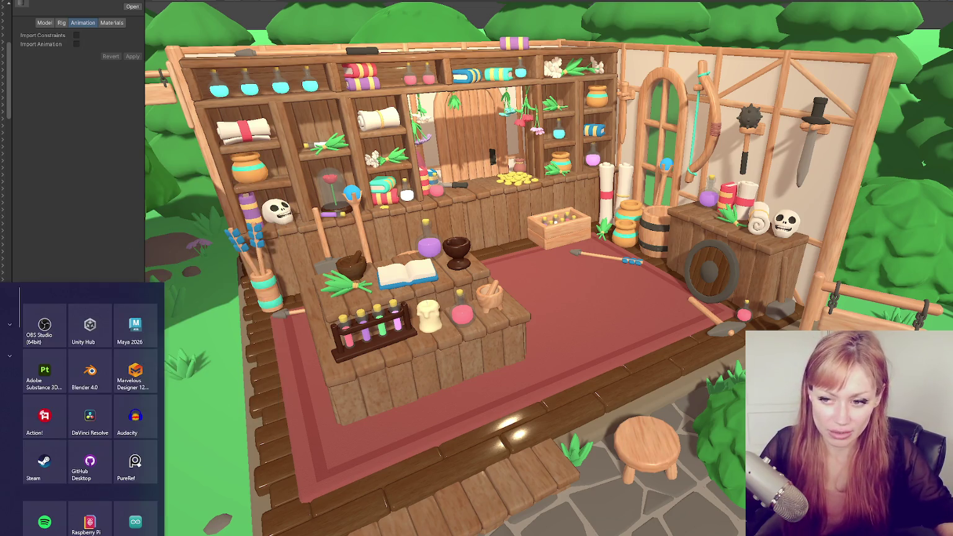
{"action": "key", "text": "Escape"}
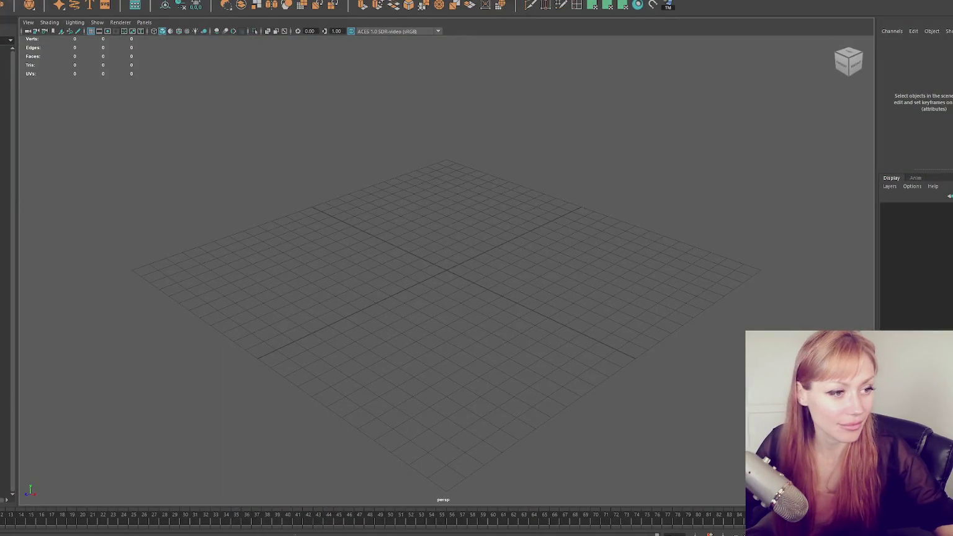
{"action": "left_click_drag", "start_coordinate": [12, 335], "coordinate": [456, 274]}
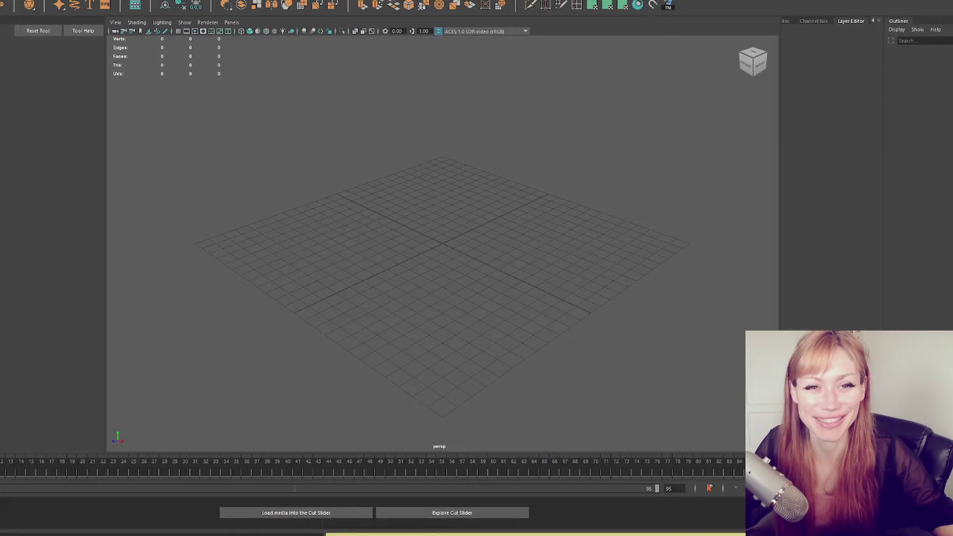
- Dismiss Maya's unrecognized file type warning and return to the Unity shop scene
{"action": "left_click", "coordinate": [435, 263]}
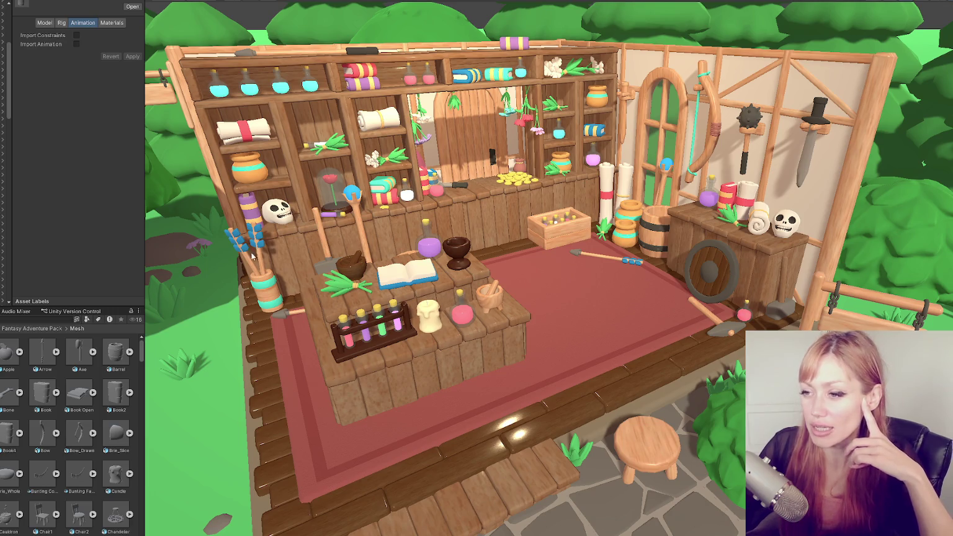
- Select and then deselect the wooden staff in the shop scene, and widen the Scene view
{"action": "left_click", "coordinate": [366, 229]}
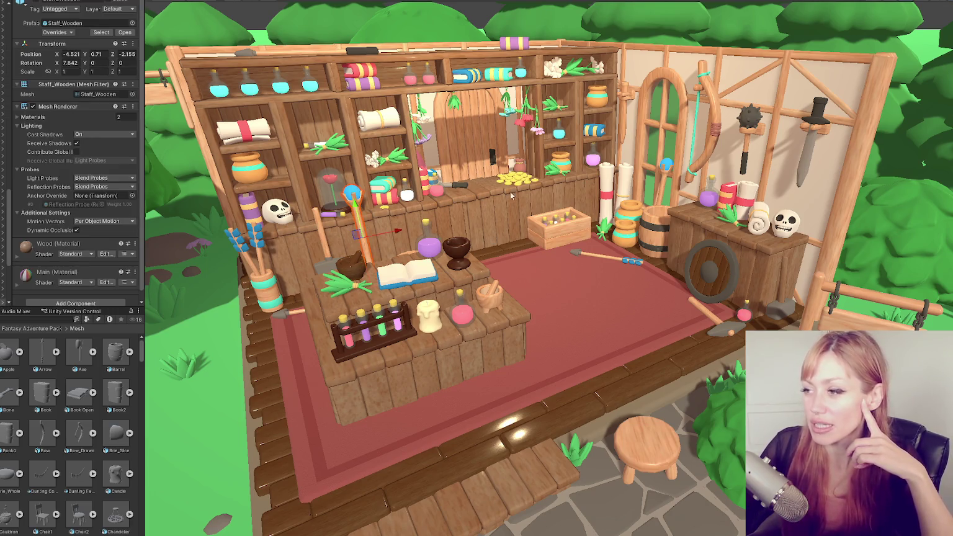
{"action": "left_click", "coordinate": [484, 16]}
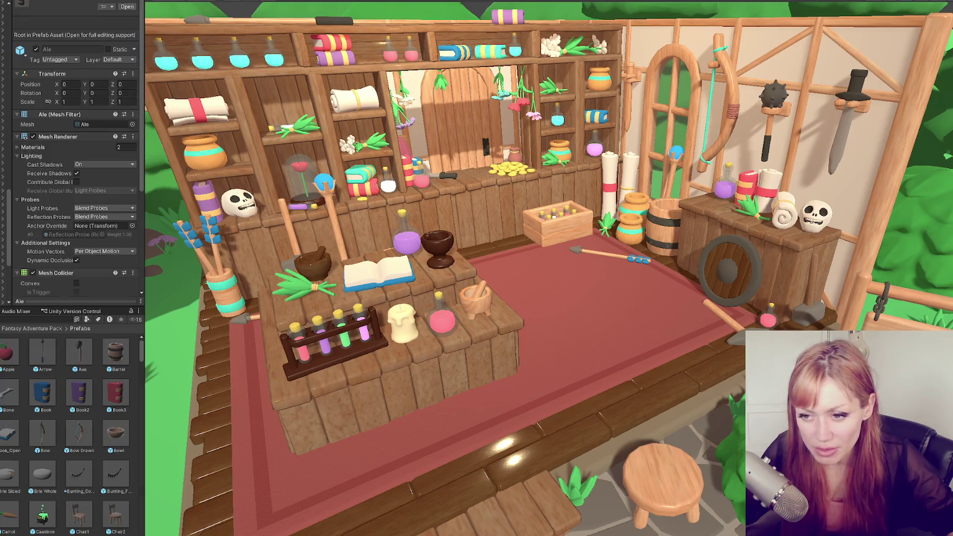
{"action": "mouse_move", "coordinate": [146, 358]}
{"action": "left_mouse_down"}
{"action": "mouse_move", "coordinate": [134, 426]}
{"action": "mouse_move", "coordinate": [142, 449]}
{"action": "mouse_move", "coordinate": [168, 473]}
{"action": "mouse_move", "coordinate": [180, 520]}
{"action": "left_mouse_up"}
- Narrow the Prefabs folder selection to the Ale prefab alone and bring up its asset actions
{"action": "scroll", "coordinate": [156, 496], "scroll_direction": "down", "scroll_amount": 15}
{"action": "key", "text": "ctrl+a"}
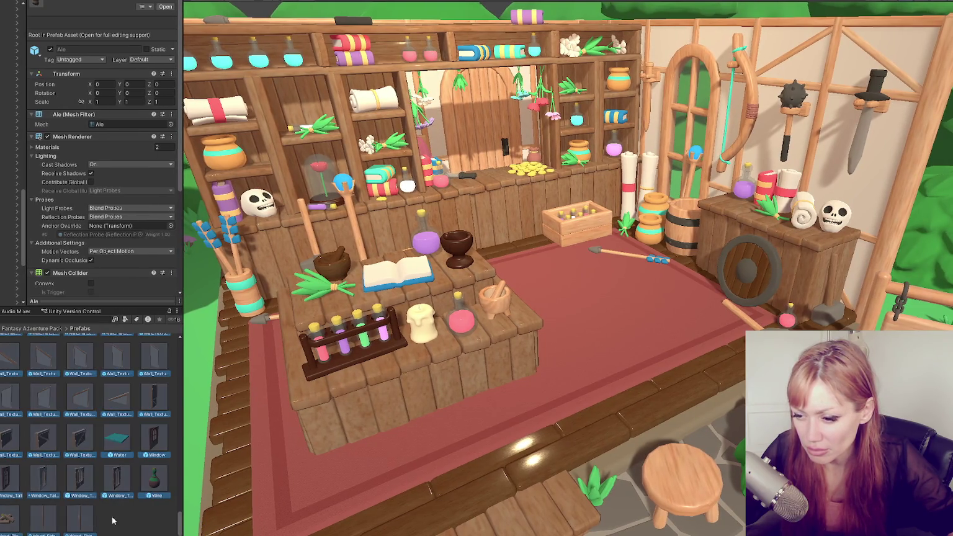
{"action": "scroll", "coordinate": [100, 434], "scroll_direction": "up", "scroll_amount": 15}
{"action": "left_click", "coordinate": [80, 354]}
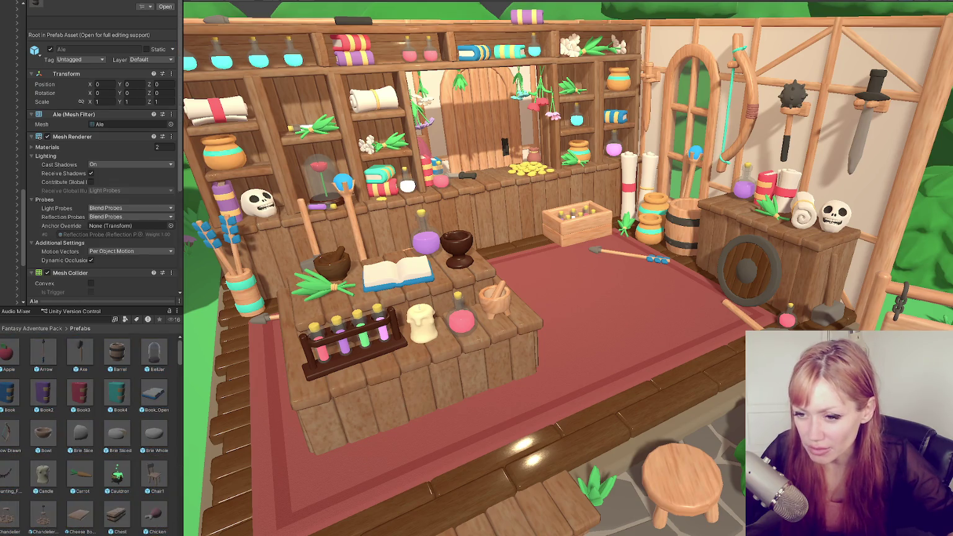
{"action": "right_click", "coordinate": [80, 351]}
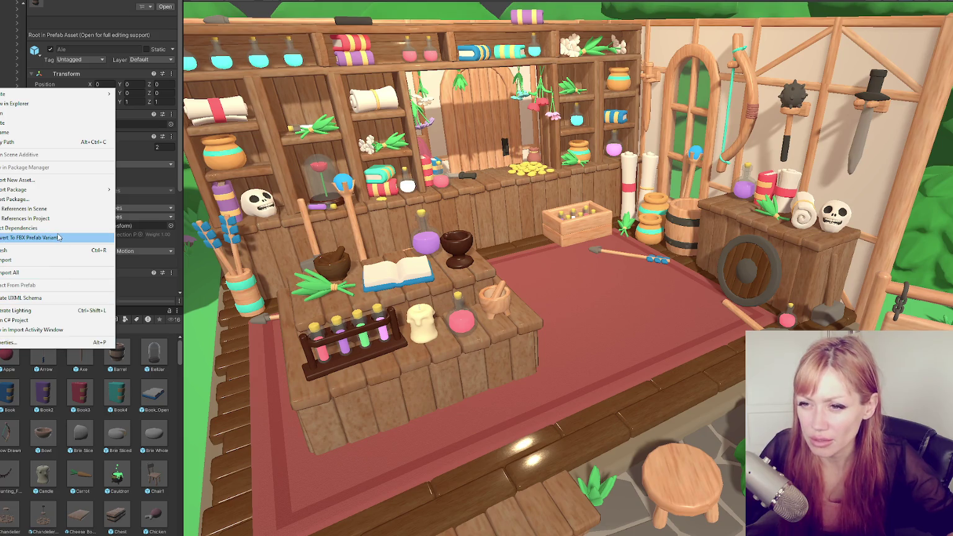
- Convert Ale to an FBX prefab variant with export path Assets/, accepting the naming warning
{"action": "left_click", "coordinate": [53, 237]}
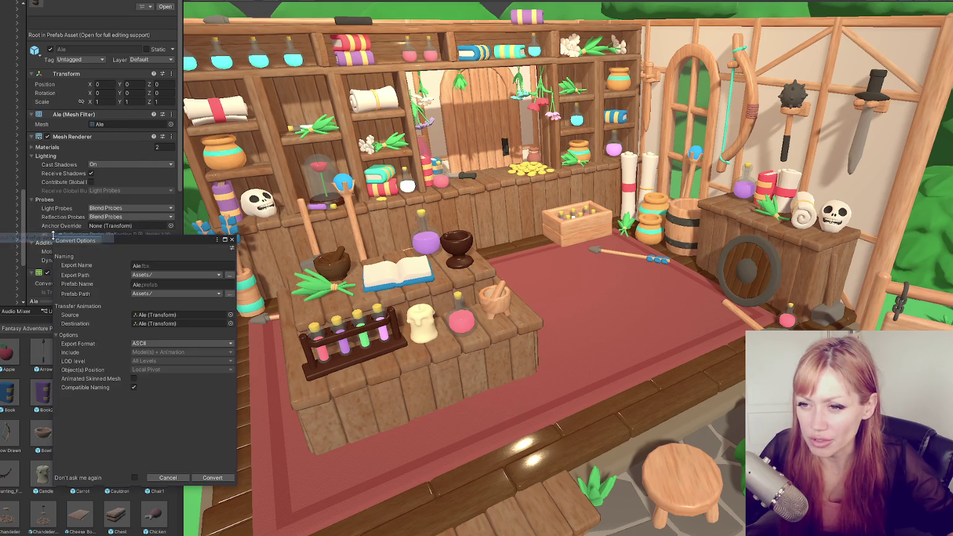
{"action": "left_click", "coordinate": [164, 275]}
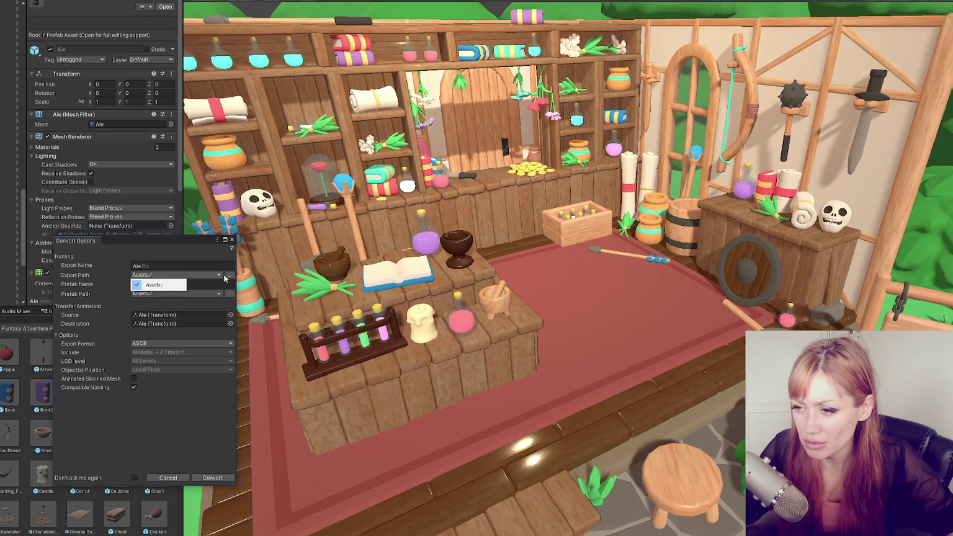
{"action": "left_click", "coordinate": [229, 277]}
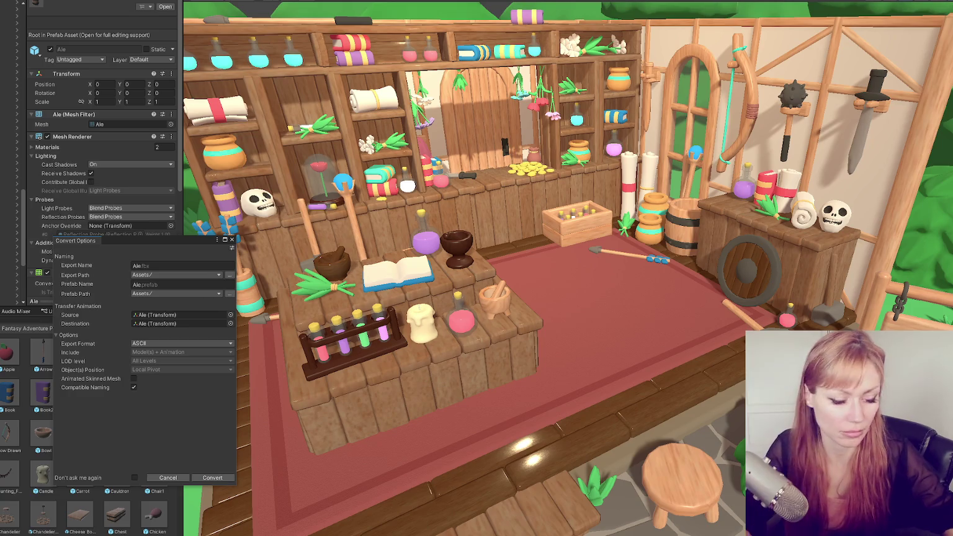
{"action": "left_click", "coordinate": [220, 479]}
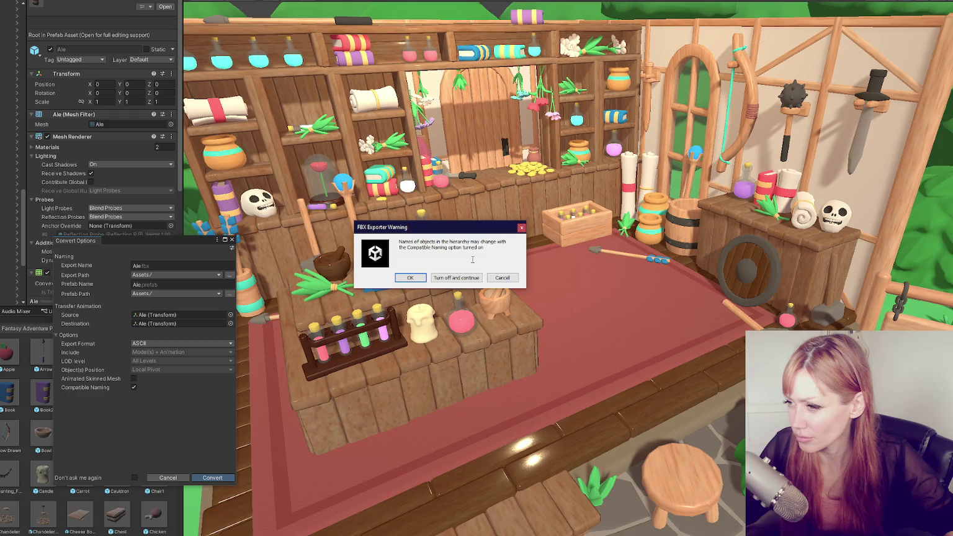
{"action": "left_click", "coordinate": [402, 280]}
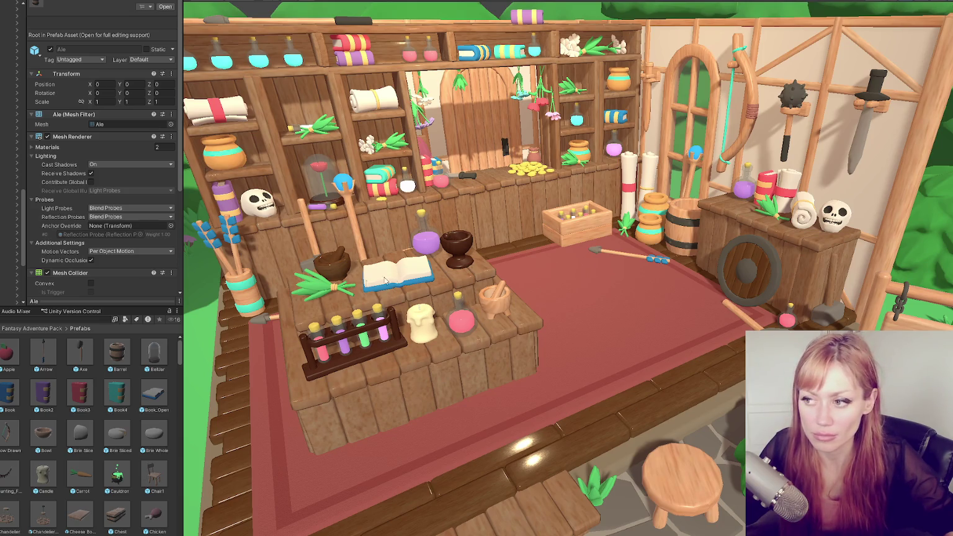
{"action": "right_click", "coordinate": [42, 389]}
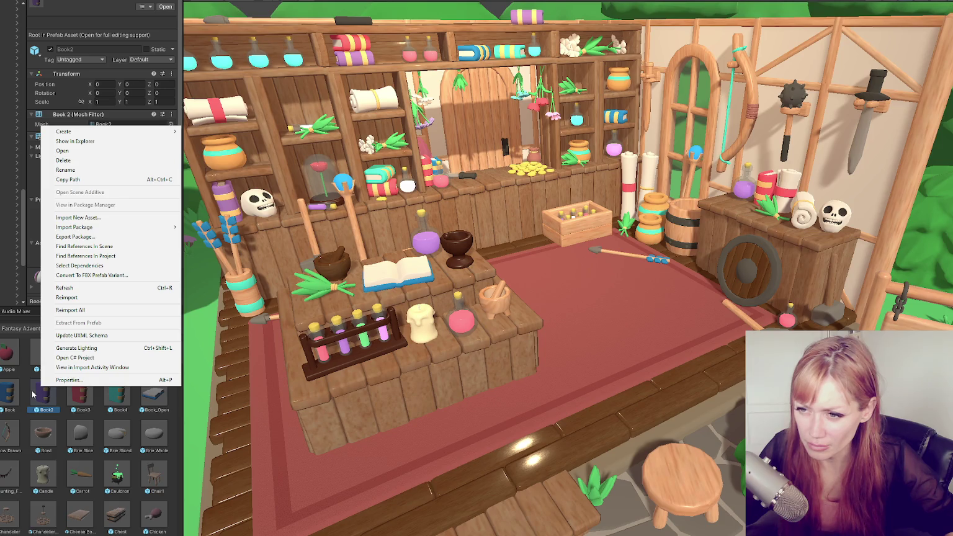
- Export Book2 through GameObject > Export To FBX
{"action": "left_click", "coordinate": [13, 1]}
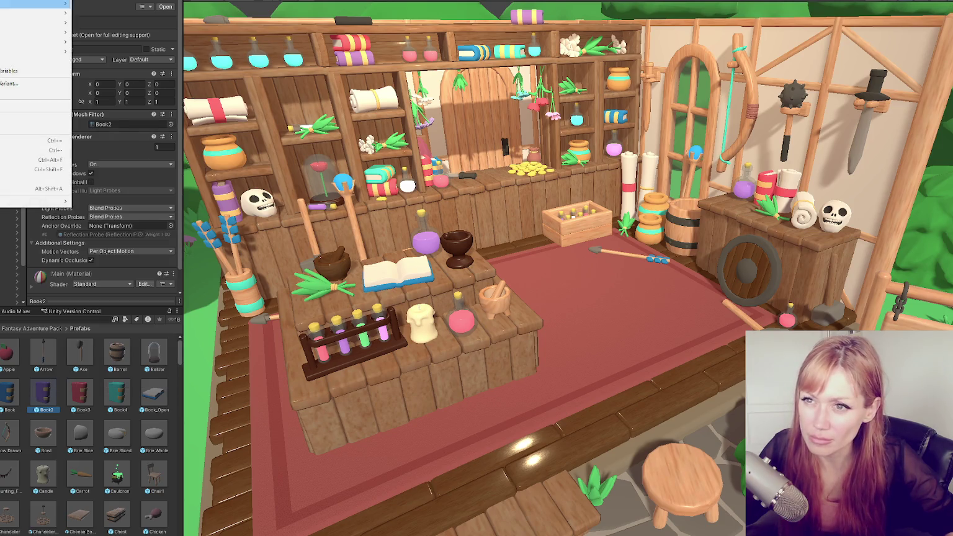
{"action": "left_click", "coordinate": [10, 94]}
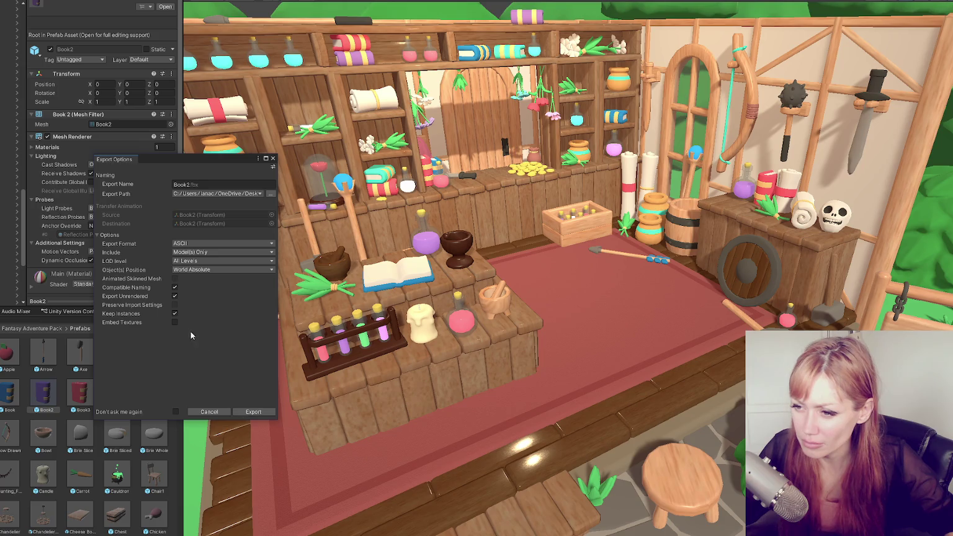
{"action": "left_click", "coordinate": [250, 410]}
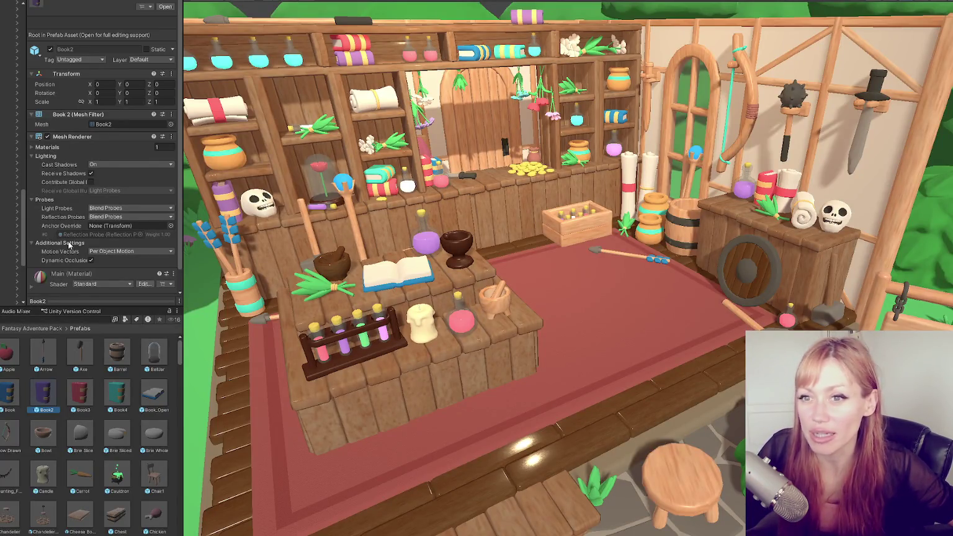
- Scroll the Book2 inspector down to its Mesh Renderer and material settings
{"action": "scroll", "coordinate": [128, 153], "scroll_direction": "down", "scroll_amount": 1}
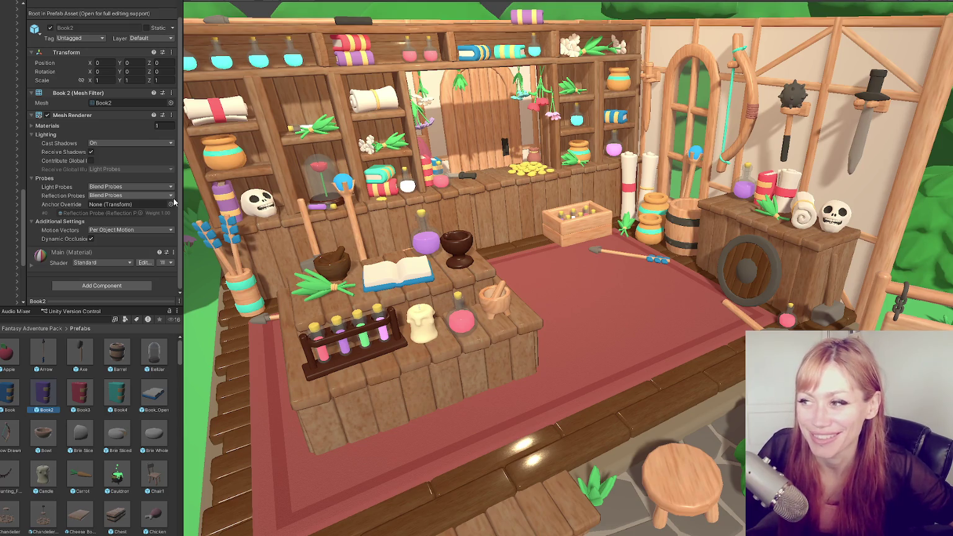
- Browse through the Book3, Axe, Book2 and Book3 prefabs, ending with the Candle prefab selected
{"action": "scroll", "coordinate": [452, 225], "scroll_direction": "down", "scroll_amount": 5}
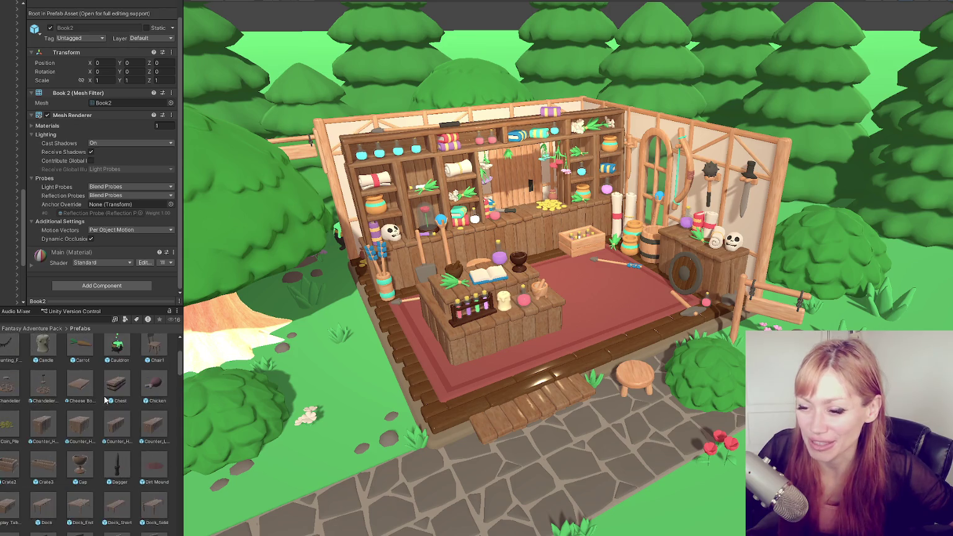
{"action": "key", "text": "Right"}
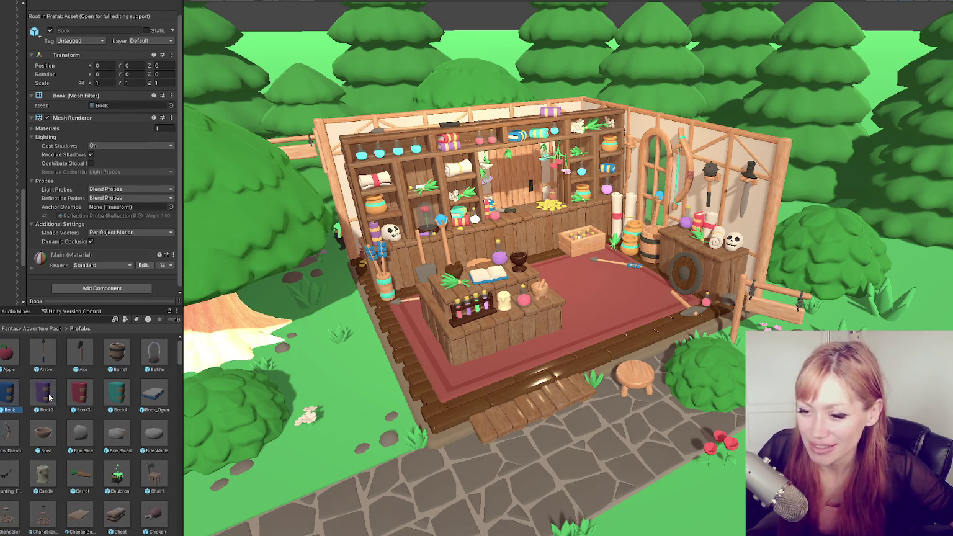
{"action": "key", "text": "Right"}
{"action": "key", "text": "Right"}
{"action": "key", "text": "Up"}
{"action": "key", "text": "Left"}
{"action": "key", "text": "Left"}
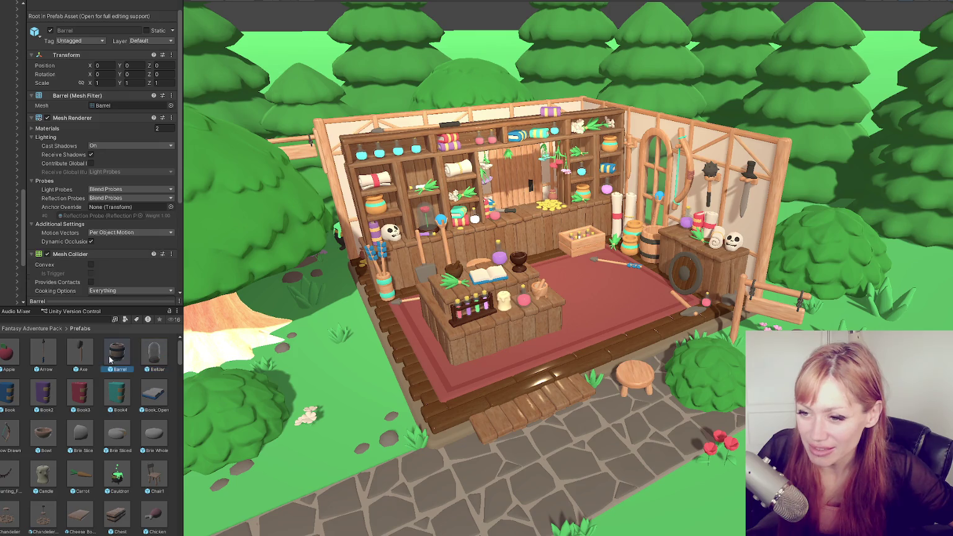
{"action": "left_click", "coordinate": [62, 396]}
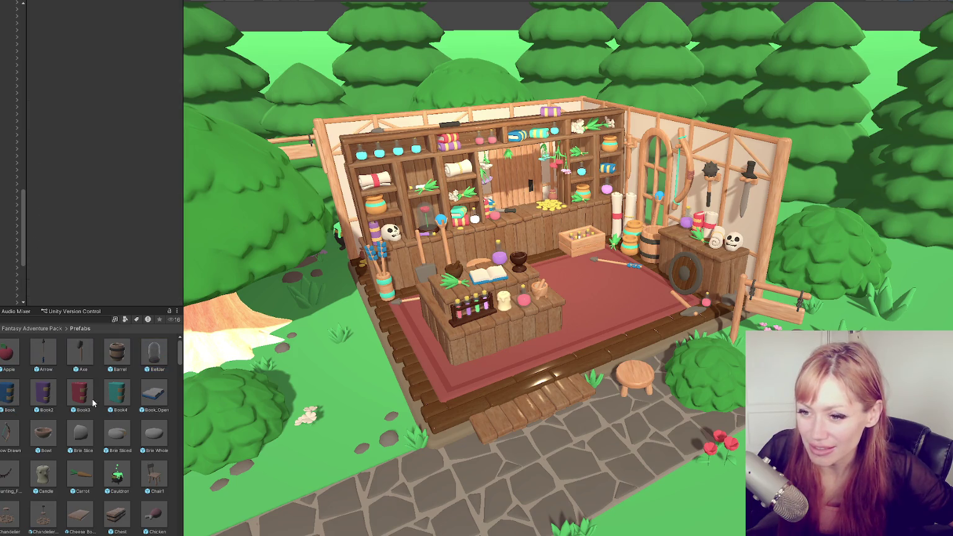
{"action": "left_click", "coordinate": [105, 404]}
{"action": "left_click", "coordinate": [36, 401]}
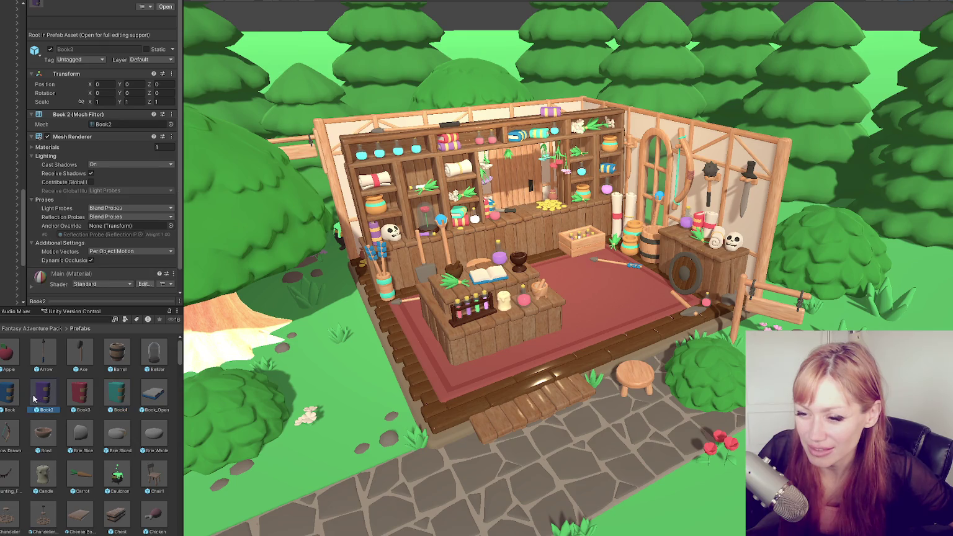
{"action": "left_click", "coordinate": [91, 398]}
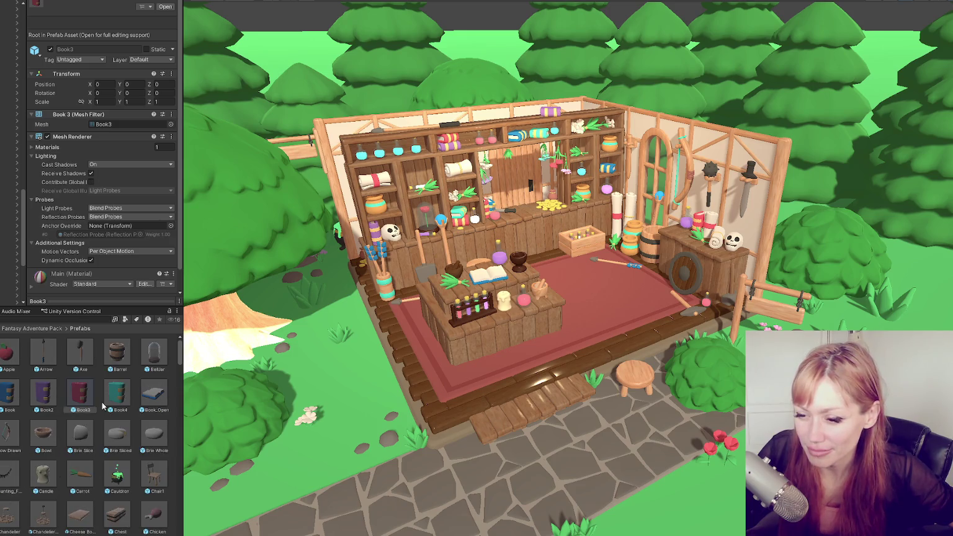
{"action": "left_click", "coordinate": [52, 468]}
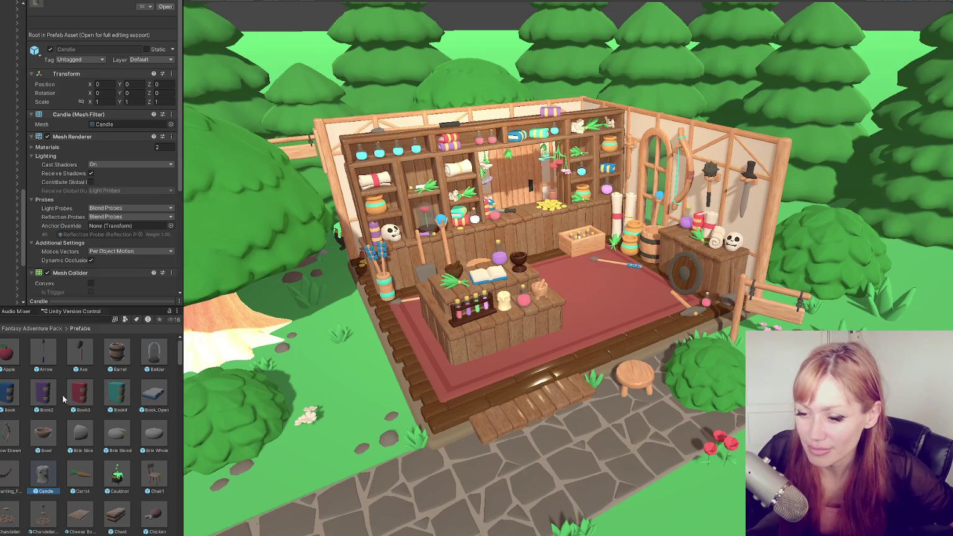
- Export Candle as Binary FBX, Model(s) Only, Highest LOD, Local Pivot, skinned mesh and compatible naming off
{"action": "left_click", "coordinate": [32, 95]}
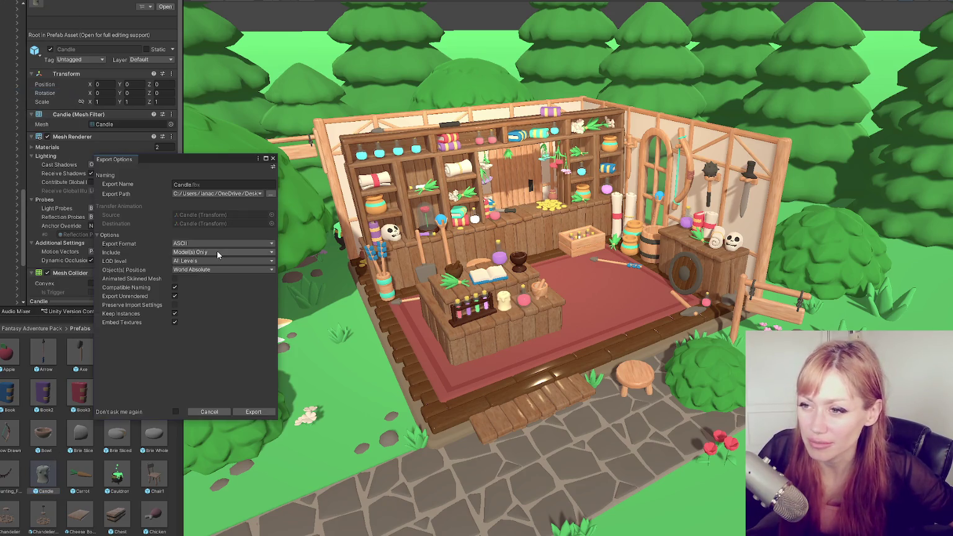
{"action": "left_click", "coordinate": [193, 244]}
{"action": "left_click", "coordinate": [193, 260]}
{"action": "left_click", "coordinate": [198, 251]}
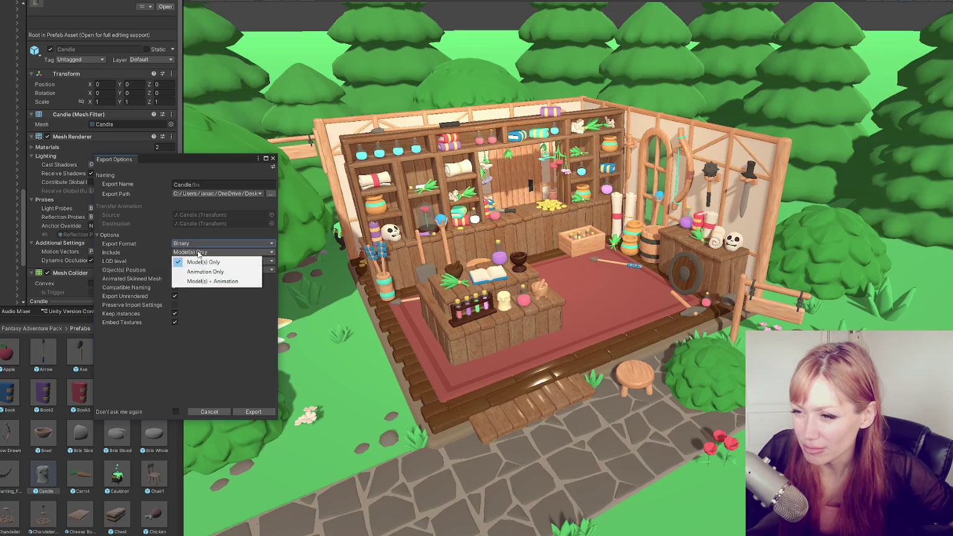
{"action": "left_click", "coordinate": [195, 262]}
{"action": "left_click", "coordinate": [195, 261]}
{"action": "left_click", "coordinate": [200, 279]}
{"action": "left_click", "coordinate": [199, 269]}
{"action": "left_click", "coordinate": [199, 279]}
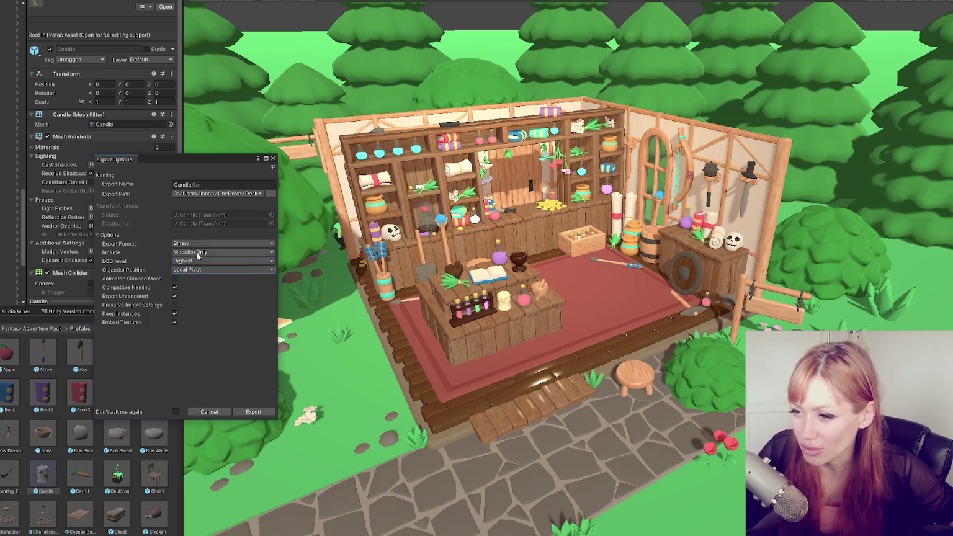
{"action": "left_click", "coordinate": [175, 279]}
{"action": "left_click", "coordinate": [175, 288]}
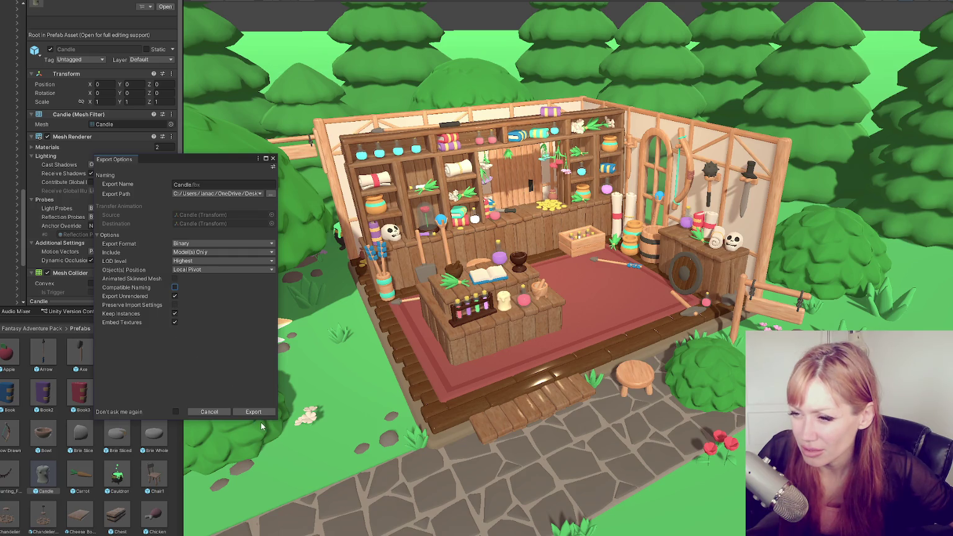
{"action": "left_click", "coordinate": [260, 414]}
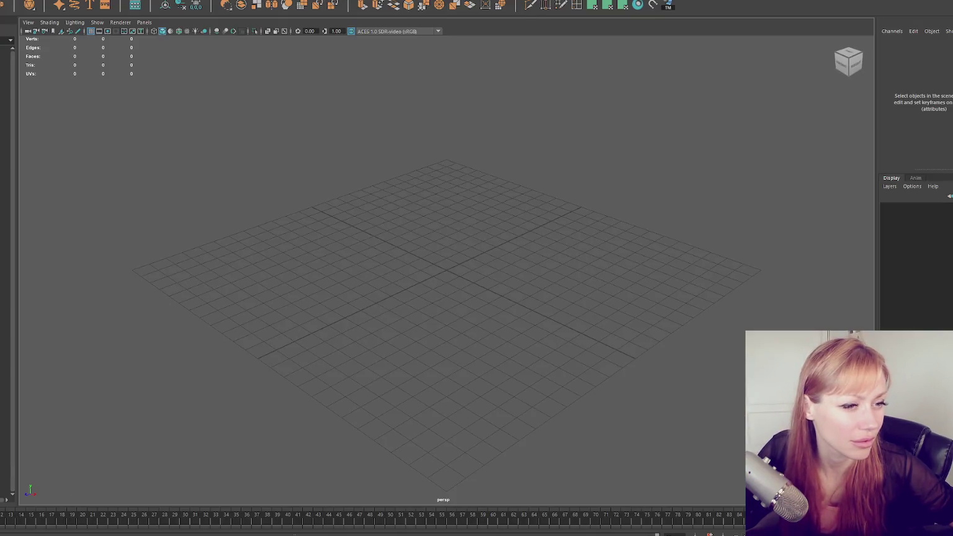
- Drop the exported file into the Maya viewport, then launch Blender from the Start menu
{"action": "left_click_drag", "start_coordinate": [0, 286], "coordinate": [155, 287]}
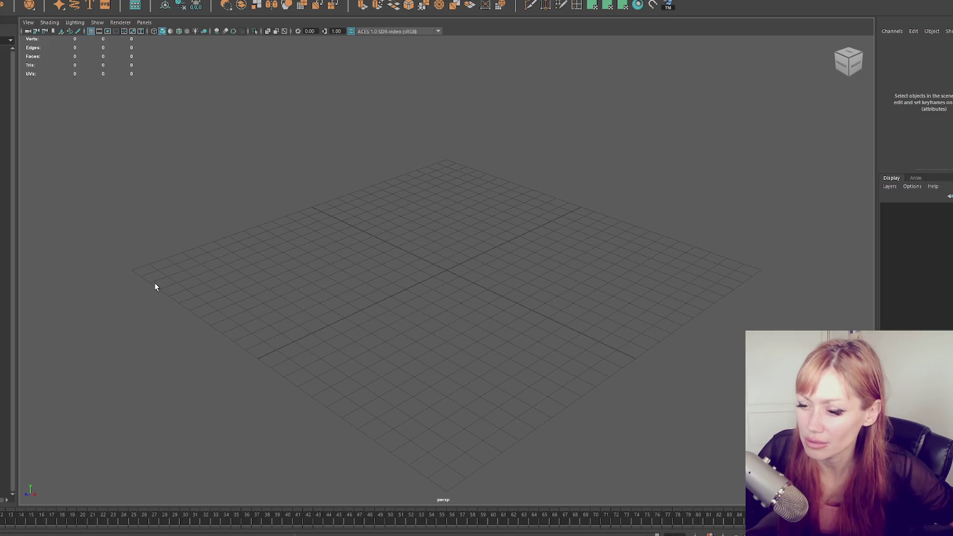
{"action": "key", "text": "super"}
{"action": "left_click", "coordinate": [31, 369]}
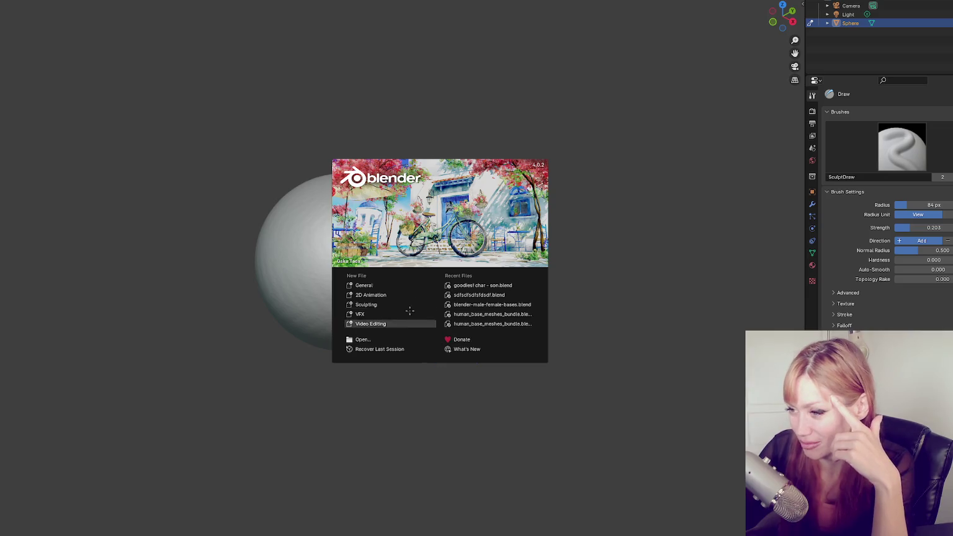
- Delete the default sculpt sphere, import the Candle FBX, and view it from above
{"action": "key", "text": "Escape"}
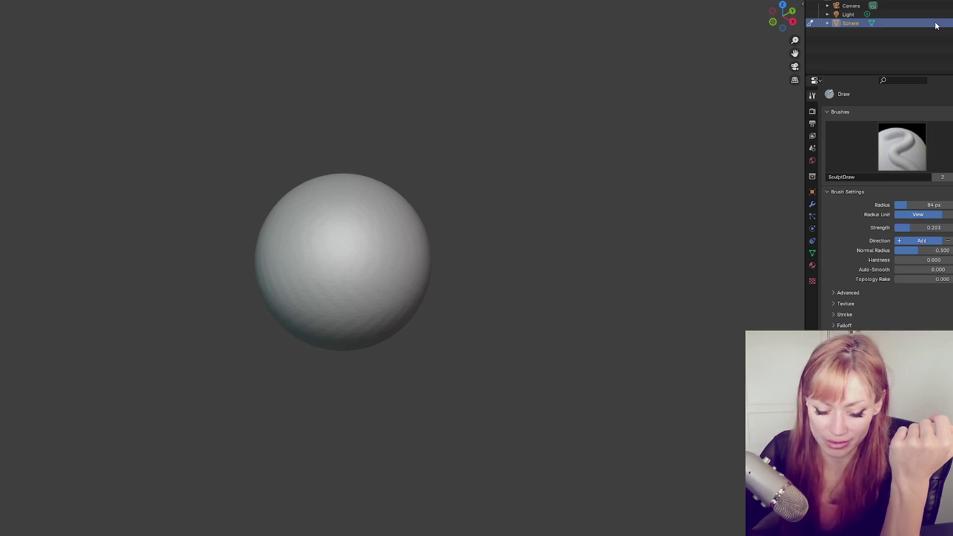
{"action": "key", "text": "Delete"}
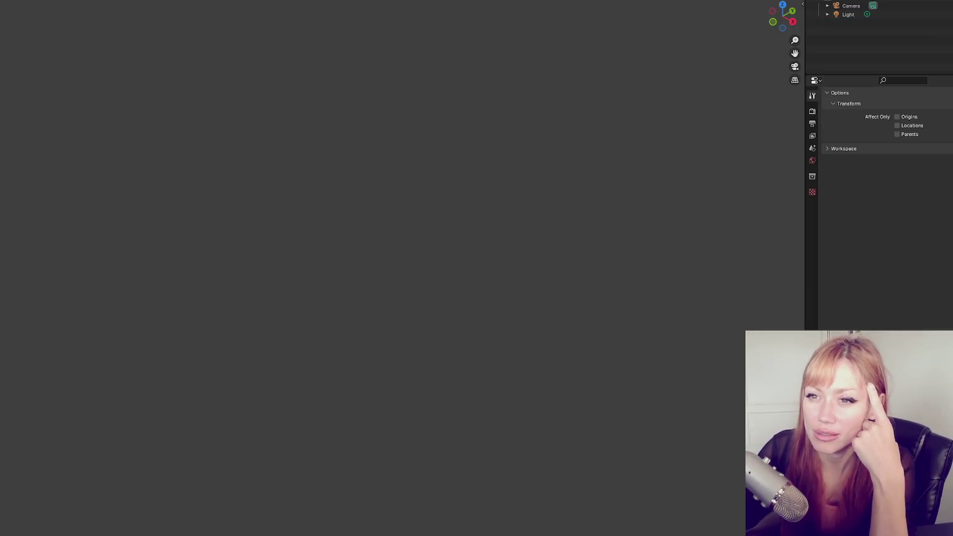
{"action": "left_click", "coordinate": [44, 173]}
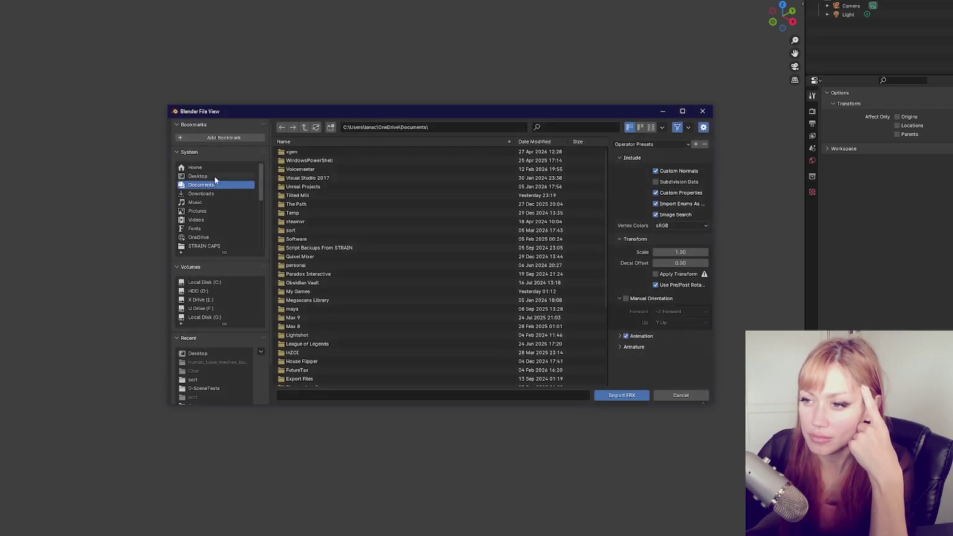
{"action": "left_click", "coordinate": [361, 98]}
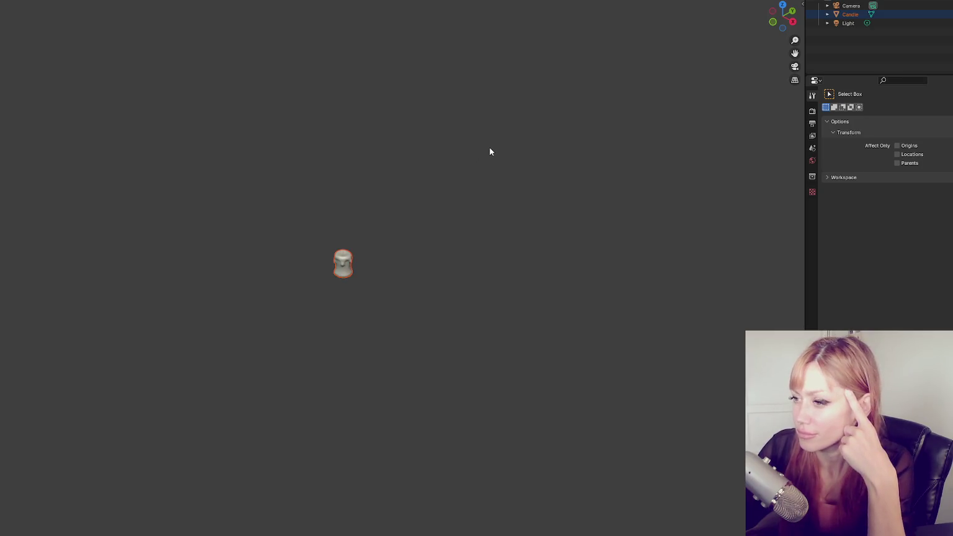
{"action": "scroll", "coordinate": [448, 167], "scroll_direction": "up", "scroll_amount": 6}
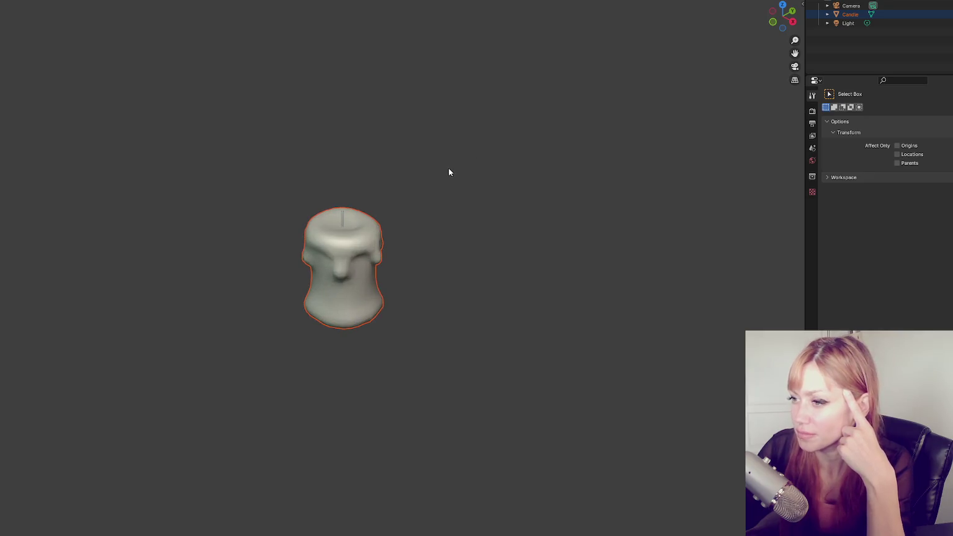
{"action": "mouse_move", "coordinate": [270, 180]}
{"action": "left_mouse_down"}
{"action": "mouse_move", "coordinate": [542, 164]}
{"action": "mouse_move", "coordinate": [537, 232]}
{"action": "mouse_move", "coordinate": [326, 126]}
{"action": "mouse_move", "coordinate": [245, 141]}
{"action": "mouse_move", "coordinate": [268, 185]}
{"action": "mouse_move", "coordinate": [218, 191]}
{"action": "left_mouse_up"}
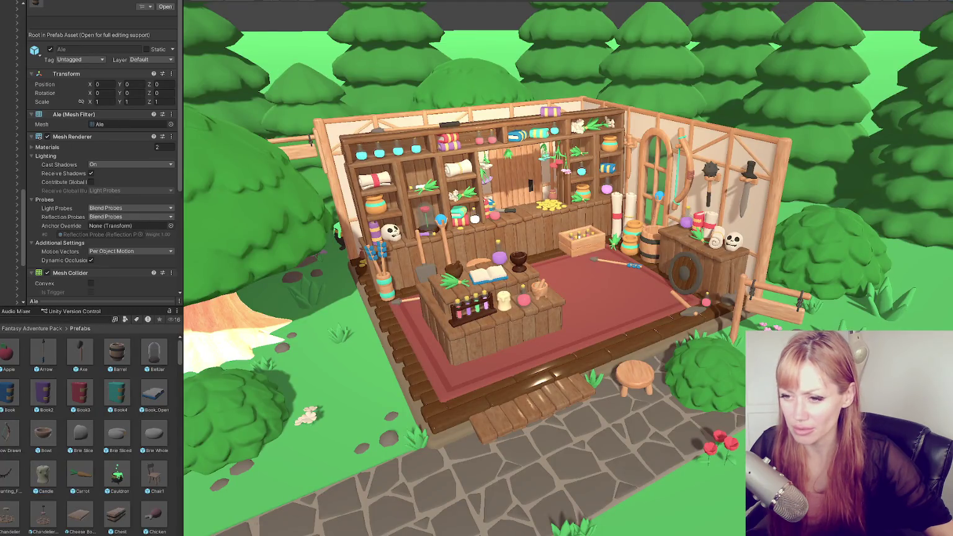
- Export the Barrel prefab to an FBX file from its asset actions
{"action": "right_click", "coordinate": [122, 362]}
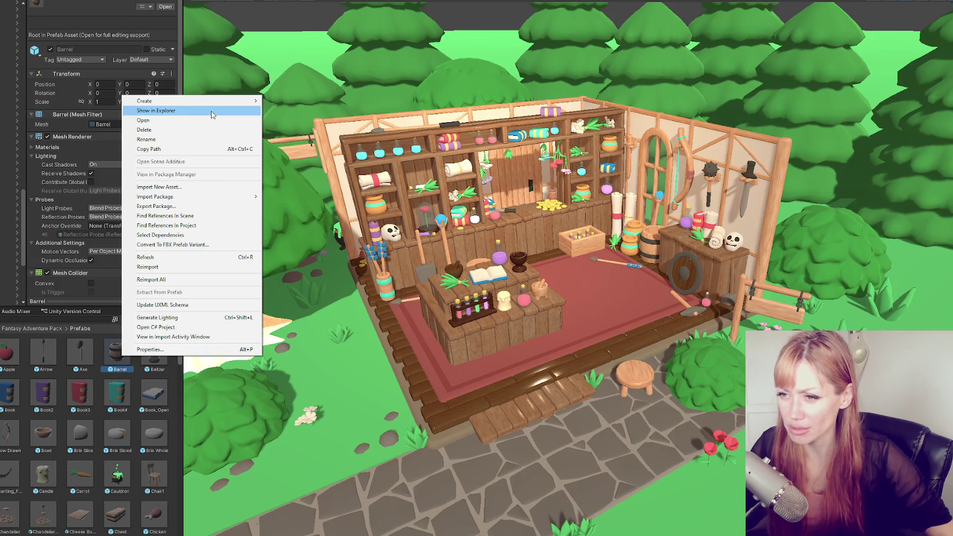
{"action": "left_click", "coordinate": [174, 244]}
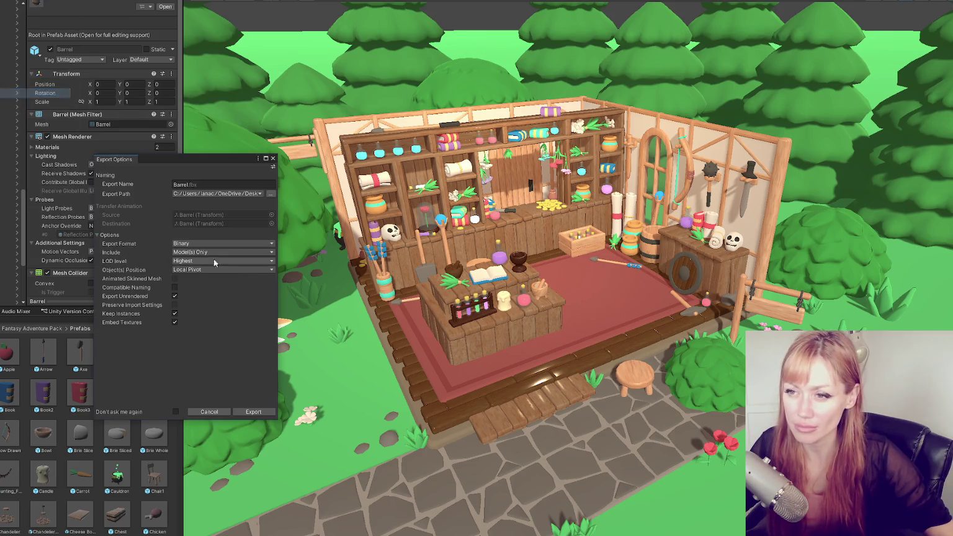
{"action": "left_click", "coordinate": [255, 413]}
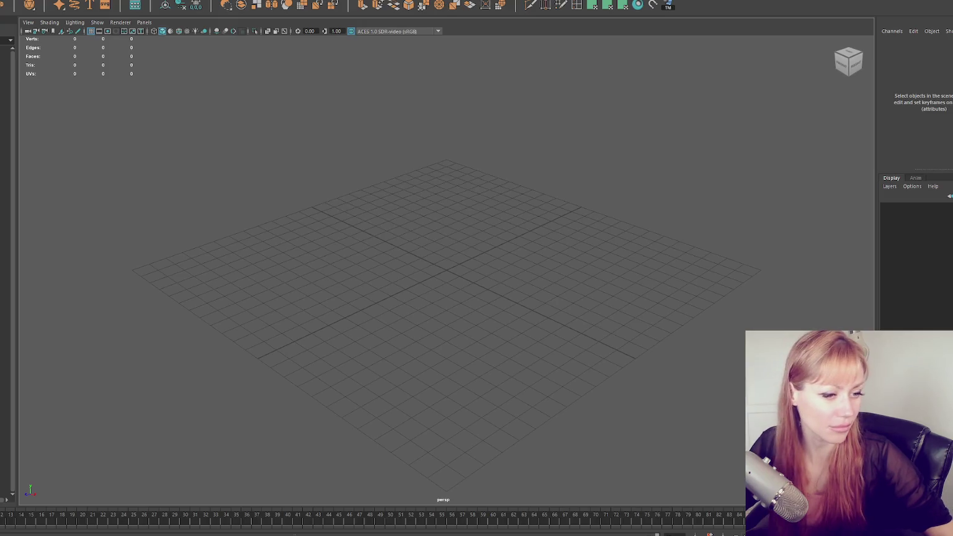
{"action": "left_click_drag", "start_coordinate": [446, 276], "coordinate": [303, 300]}
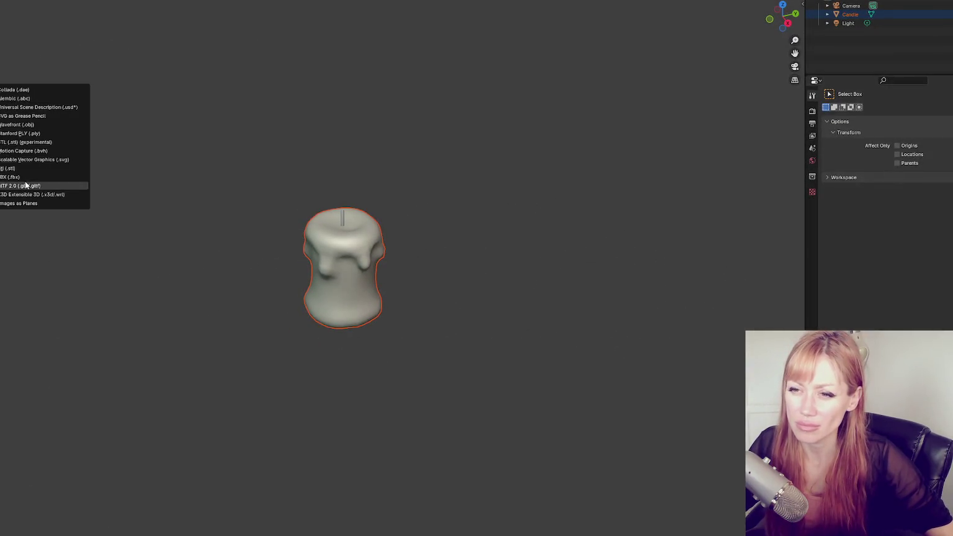
- Import Barrel.fbx and switch the viewport to Material Preview shading
{"action": "left_click", "coordinate": [23, 179]}
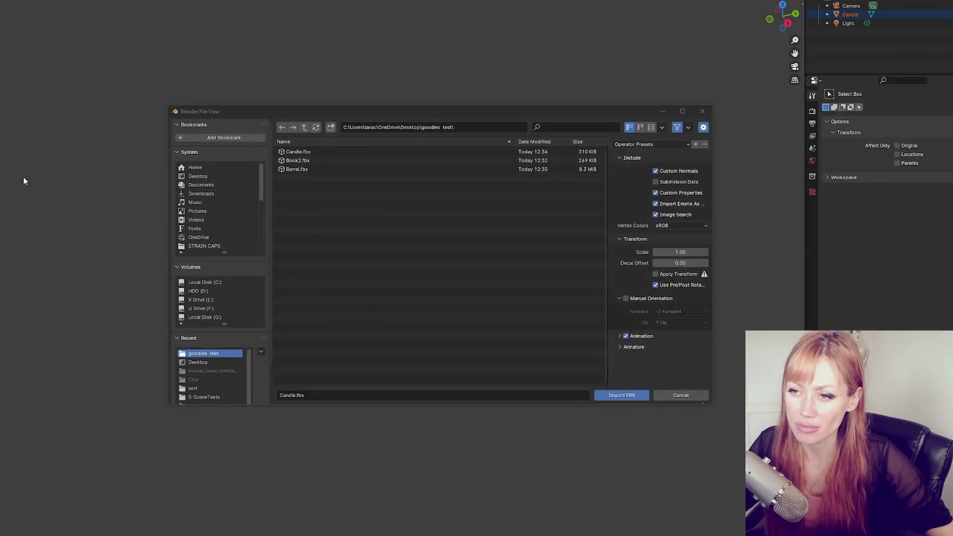
{"action": "double_click", "coordinate": [294, 169]}
{"action": "scroll", "coordinate": [295, 172], "scroll_direction": "down", "scroll_amount": 5}
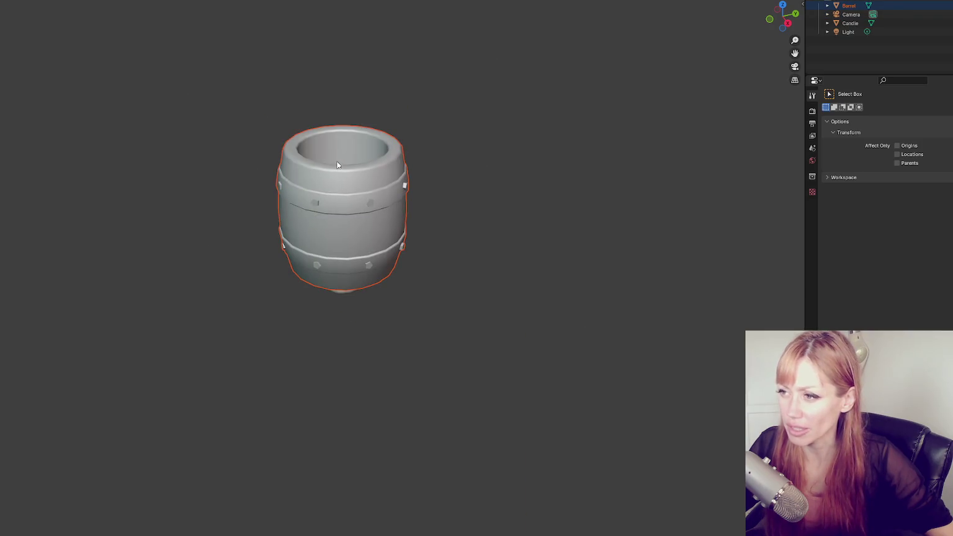
{"action": "key", "text": "z"}
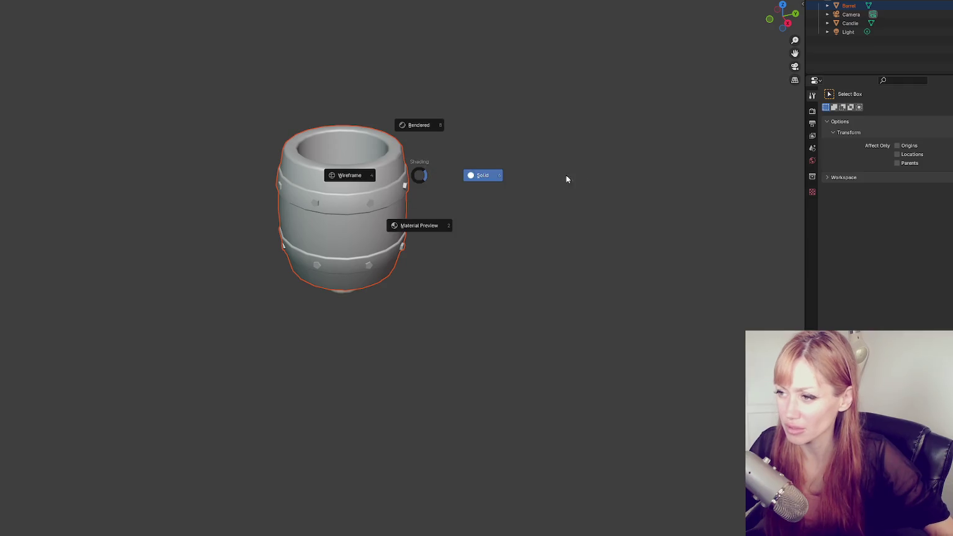
{"action": "key", "text": "z"}
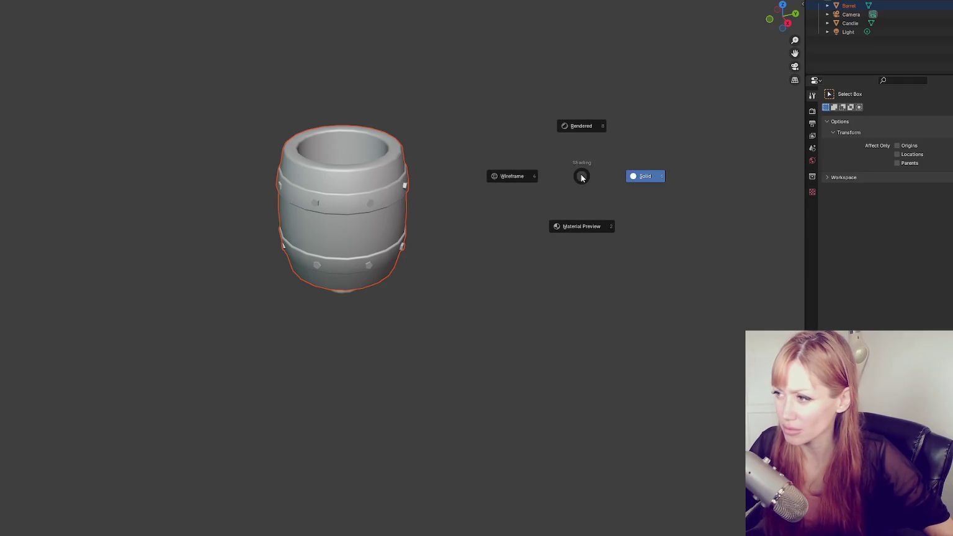
{"action": "left_click", "coordinate": [581, 227]}
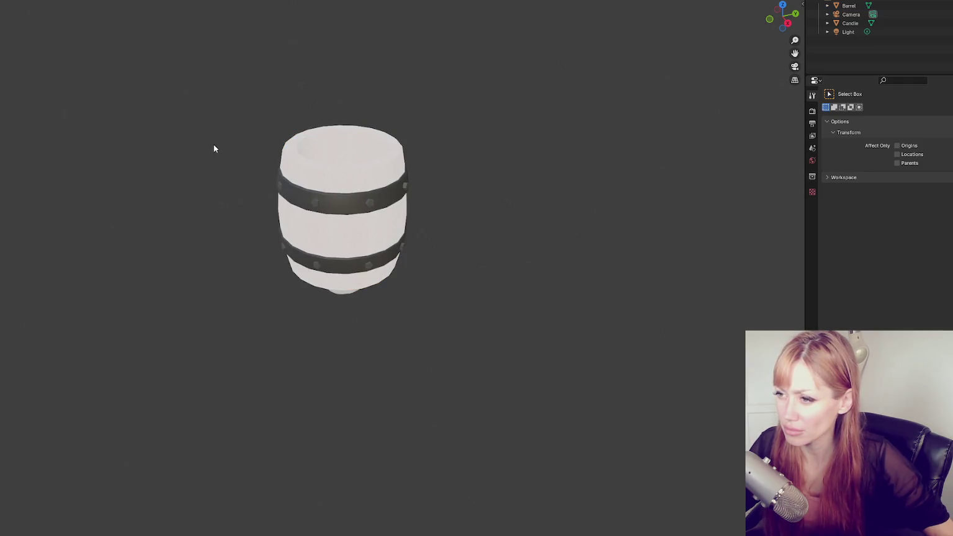
- Inspect the barrel's underside and open top, briefly hiding and restoring the candle beneath it
{"action": "scroll", "coordinate": [353, 145], "scroll_direction": "up", "scroll_amount": 6}
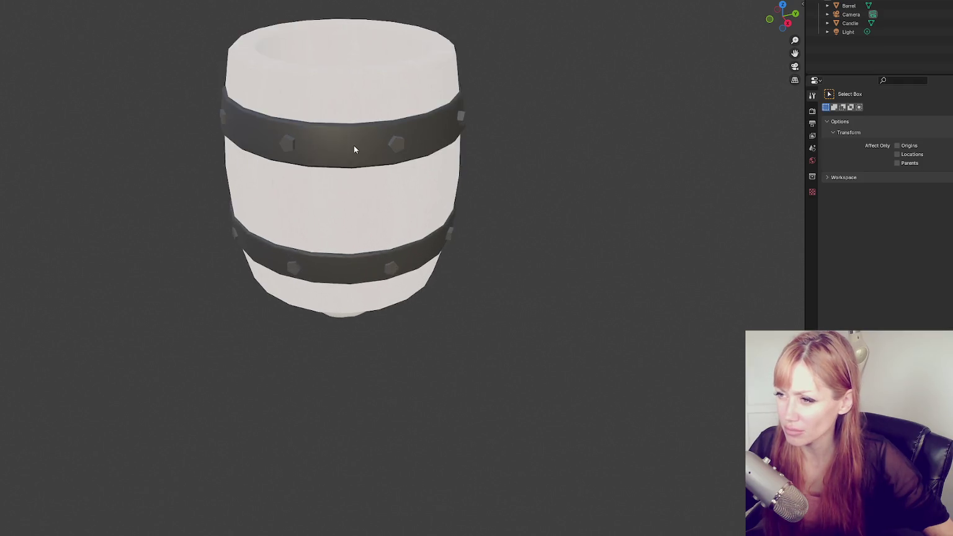
{"action": "mouse_move", "coordinate": [329, 155]}
{"action": "left_mouse_down"}
{"action": "mouse_move", "coordinate": [347, 95]}
{"action": "mouse_move", "coordinate": [357, 140]}
{"action": "mouse_move", "coordinate": [341, 136]}
{"action": "left_mouse_up"}
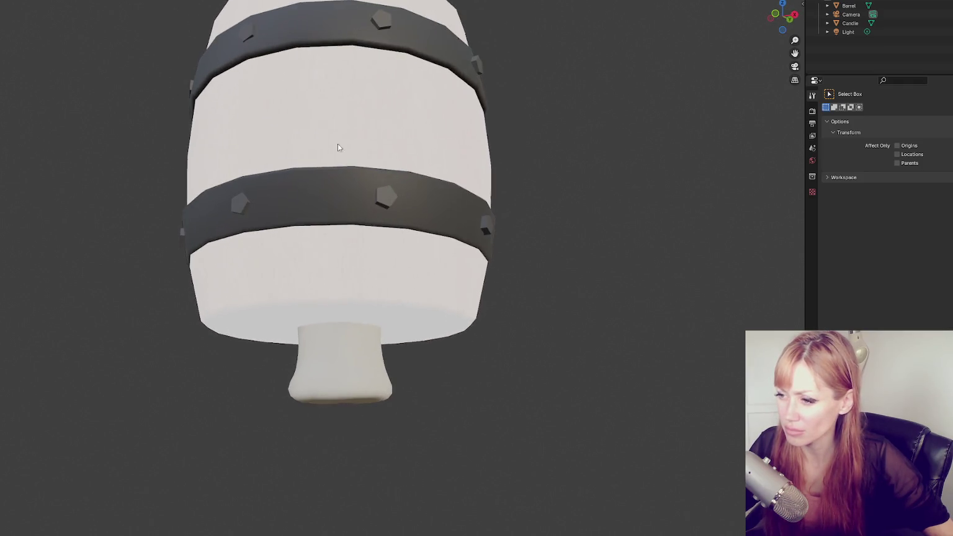
{"action": "left_click", "coordinate": [341, 373]}
{"action": "key", "text": "h"}
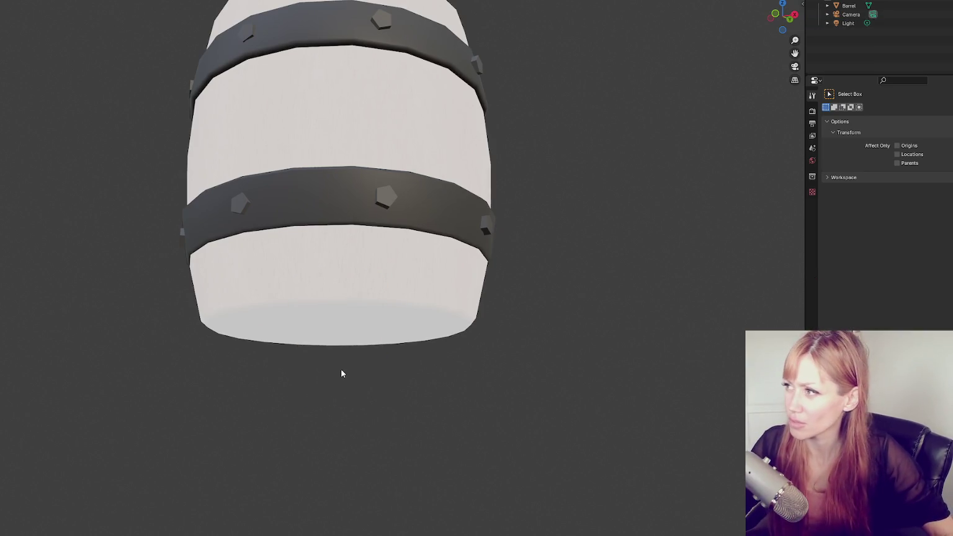
{"action": "key", "text": "alt+h"}
{"action": "mouse_move", "coordinate": [375, 374]}
{"action": "left_mouse_down"}
{"action": "mouse_move", "coordinate": [308, 312]}
{"action": "mouse_move", "coordinate": [266, 304]}
{"action": "mouse_move", "coordinate": [366, 398]}
{"action": "left_mouse_up"}
{"action": "scroll", "coordinate": [379, 223], "scroll_direction": "down", "scroll_amount": 5}
{"action": "left_click_drag", "start_coordinate": [379, 223], "coordinate": [430, 279]}
{"action": "scroll", "coordinate": [430, 279], "scroll_direction": "up", "scroll_amount": 5}
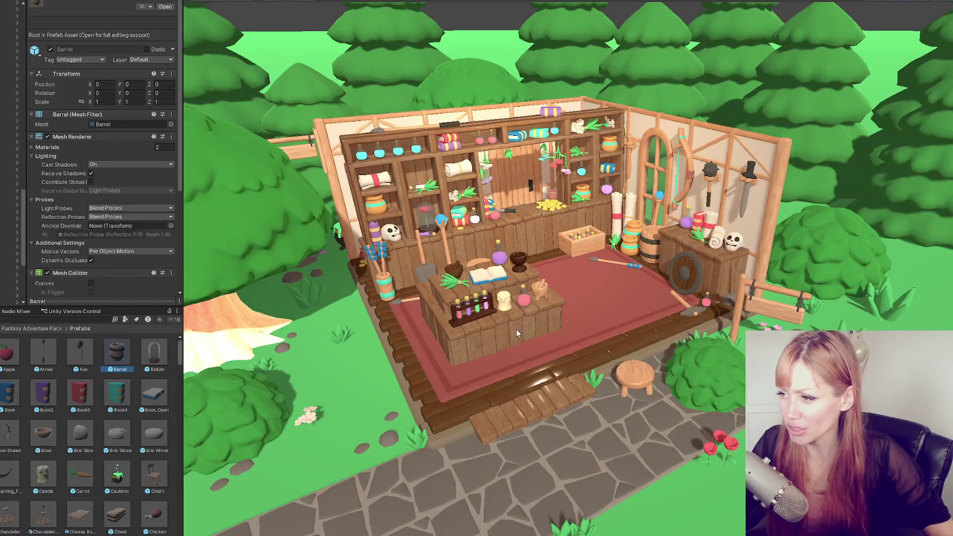
- Attempt to import Book2.fbx into Blender as an FBX file
{"action": "left_click", "coordinate": [79, 392]}
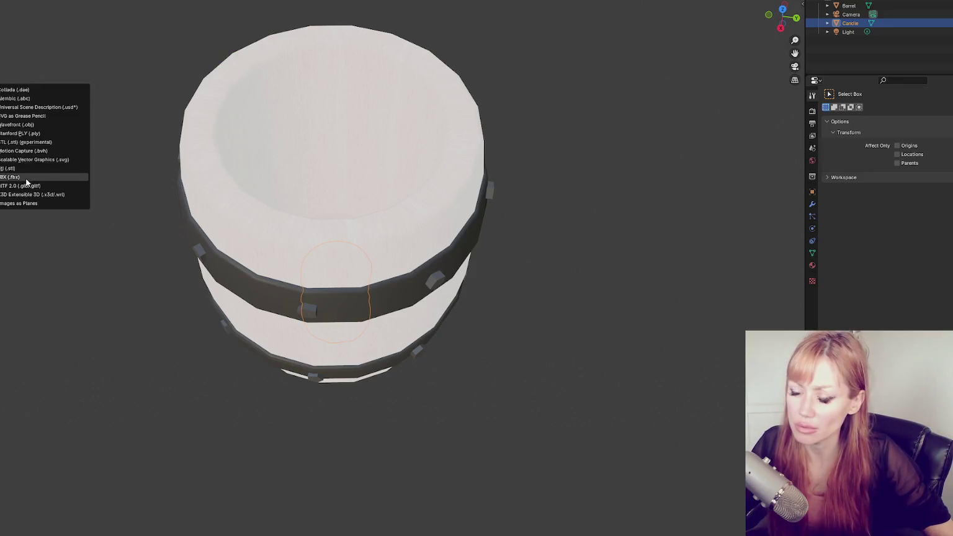
{"action": "left_click", "coordinate": [26, 185]}
{"action": "double_click", "coordinate": [304, 162]}
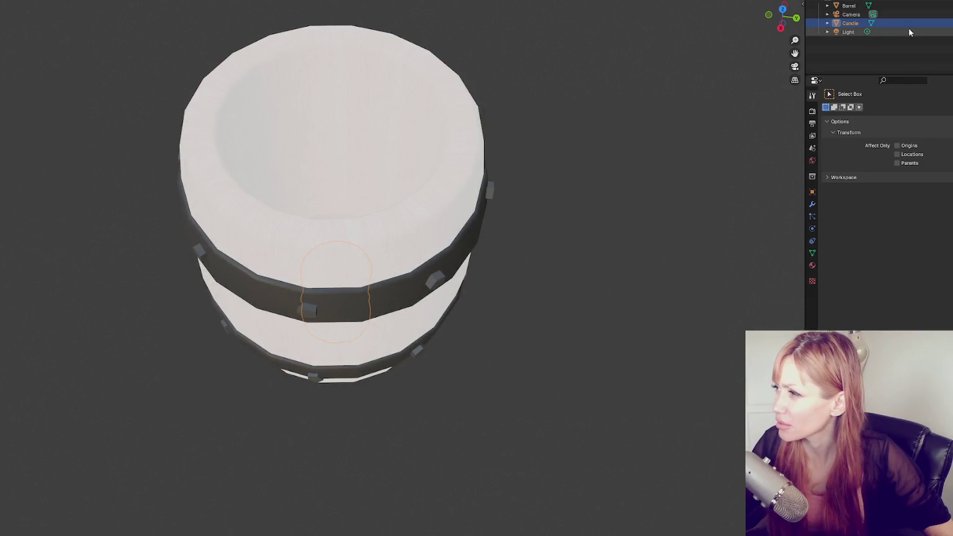
- Deselect the candle, switch to front view, and hide the barrel
{"action": "left_click", "coordinate": [567, 234]}
{"action": "key", "text": "KP_1"}
{"action": "left_click", "coordinate": [408, 172]}
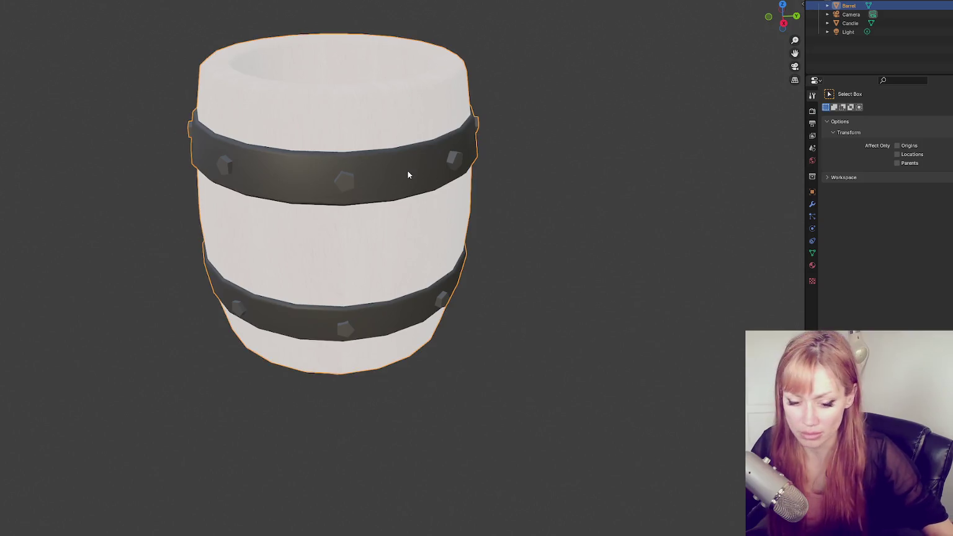
{"action": "key", "text": "h"}
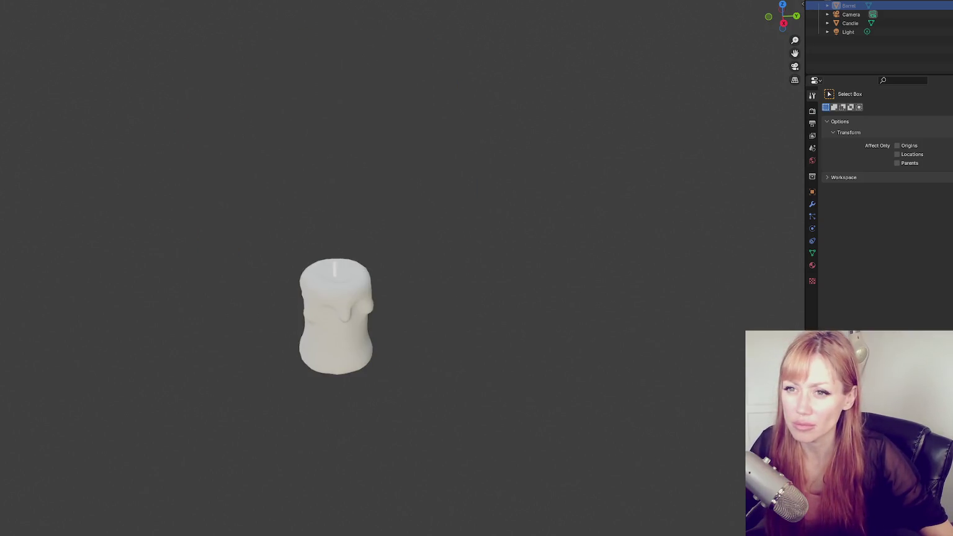
- Retry importing Book2.fbx, which Blender rejects as an unsupported ASCII FBX
{"action": "left_click", "coordinate": [19, 178]}
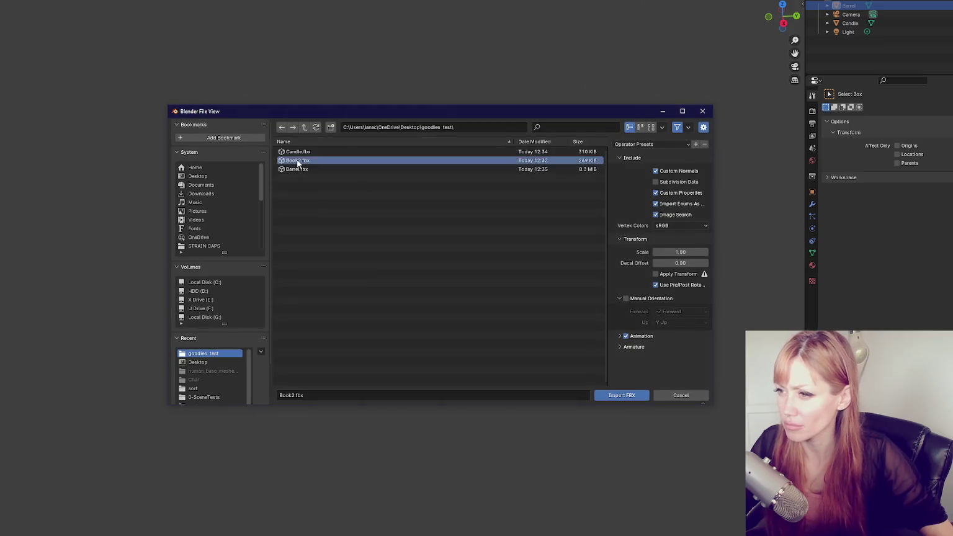
{"action": "double_click", "coordinate": [296, 159]}
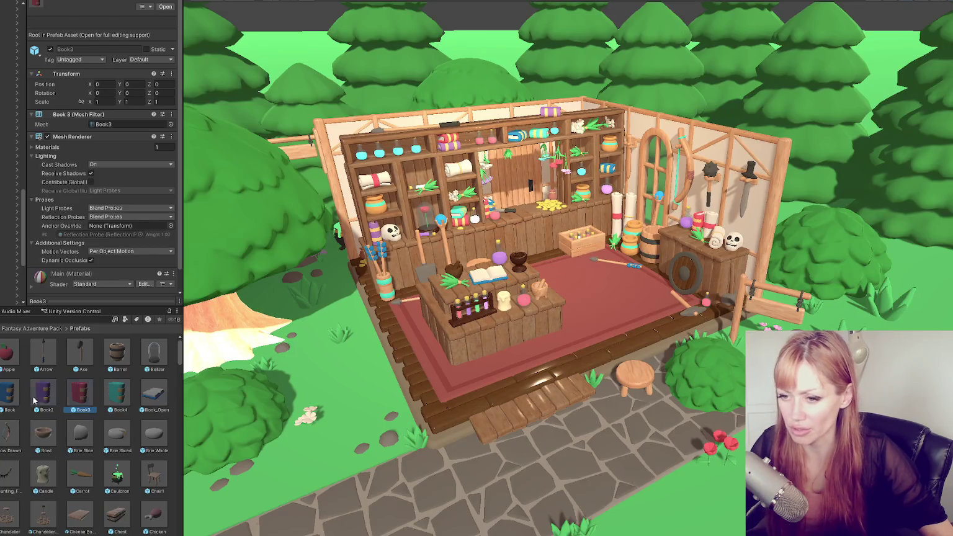
{"action": "right_click", "coordinate": [35, 399]}
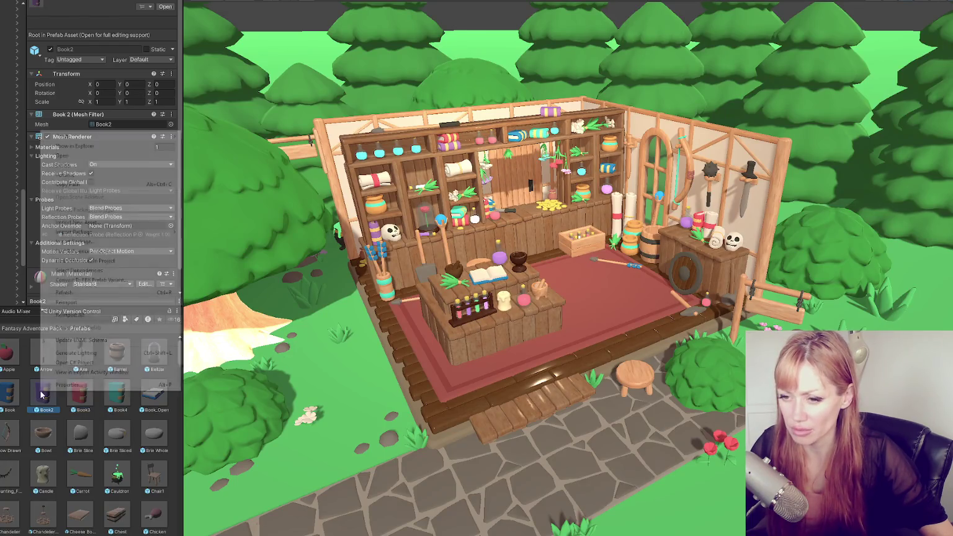
- Export the Book2 prefab to FBX in Binary format, overwriting the old Book2.fbx
{"action": "left_click", "coordinate": [123, 184]}
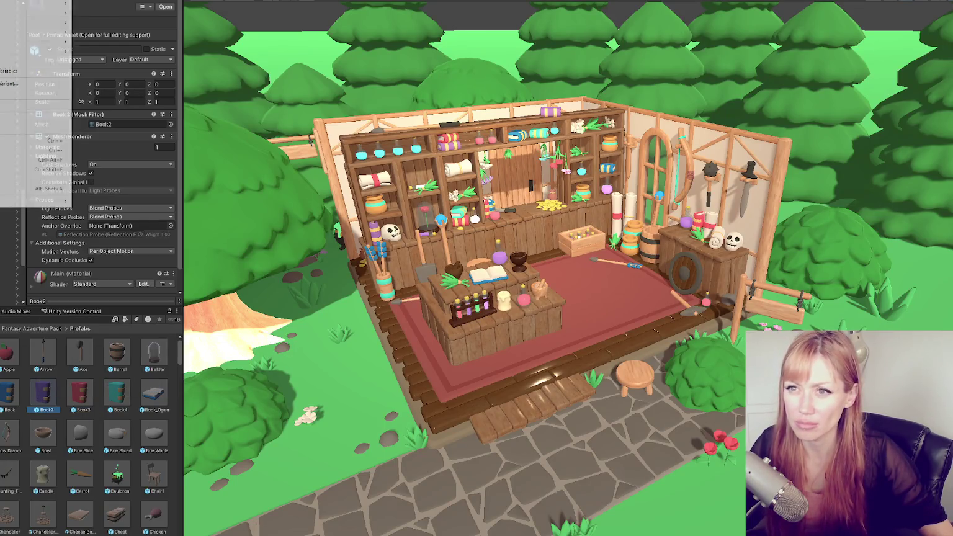
{"action": "left_click", "coordinate": [24, 93]}
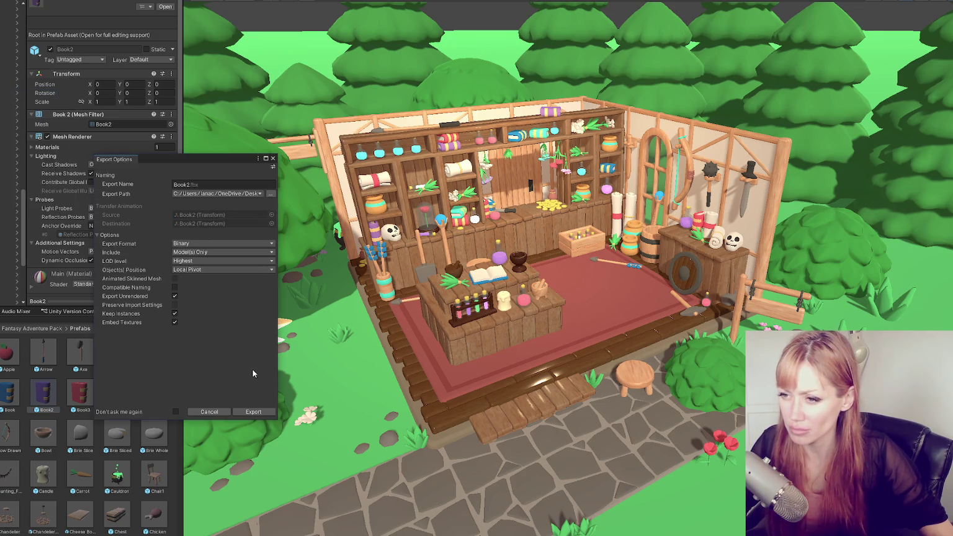
{"action": "left_click", "coordinate": [261, 412]}
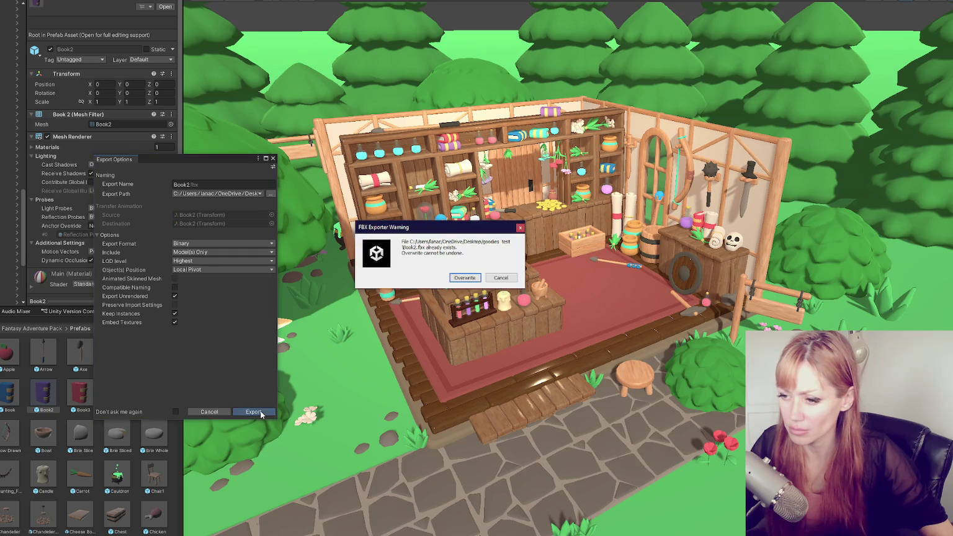
{"action": "left_click", "coordinate": [462, 278]}
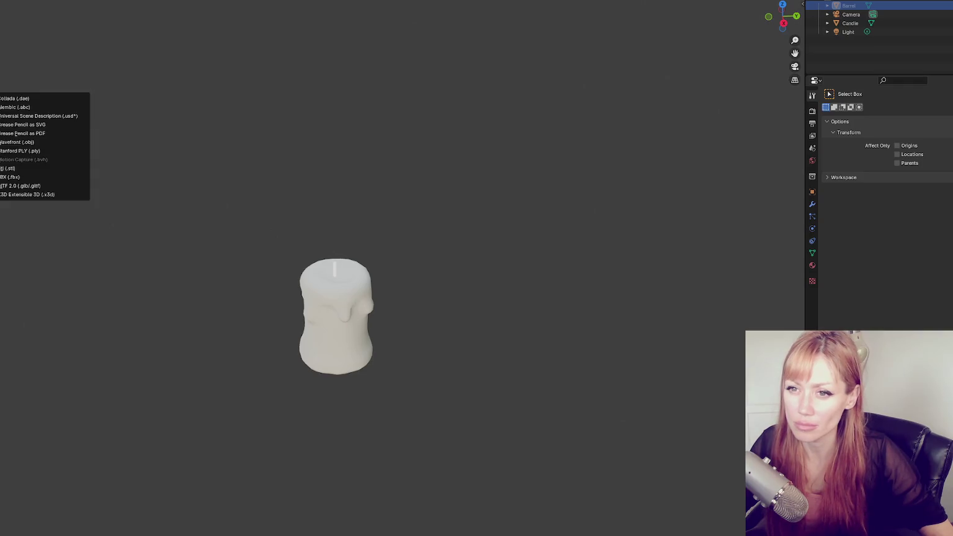
- Import the re-exported binary Book2.fbx and orbit around the book
{"action": "left_click", "coordinate": [19, 177]}
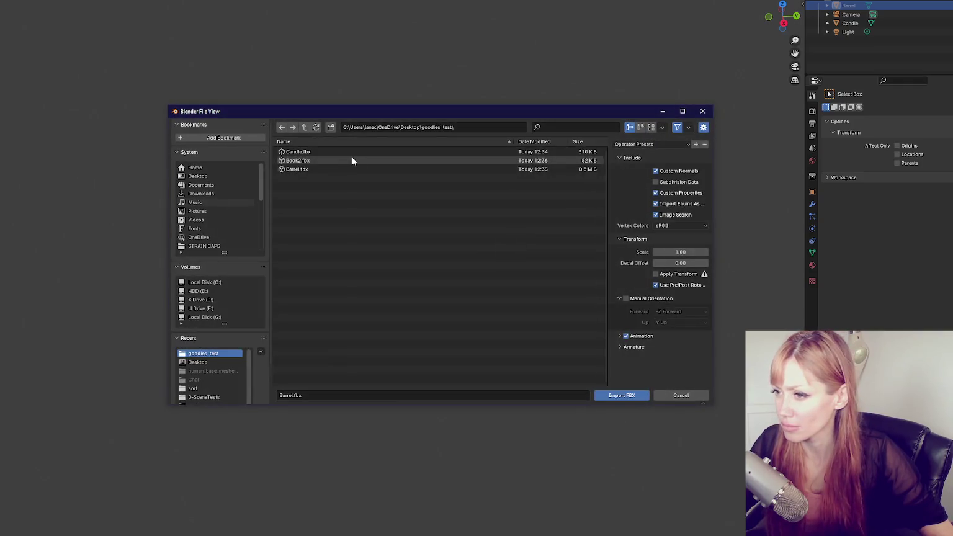
{"action": "double_click", "coordinate": [351, 160]}
{"action": "mouse_move", "coordinate": [230, 191]}
{"action": "left_mouse_down"}
{"action": "mouse_move", "coordinate": [668, 167]}
{"action": "mouse_move", "coordinate": [315, 179]}
{"action": "mouse_move", "coordinate": [341, 312]}
{"action": "mouse_move", "coordinate": [515, 306]}
{"action": "left_mouse_up"}
- Slide the candle left along the X axis to sit beside the book
{"action": "left_click", "coordinate": [354, 312]}
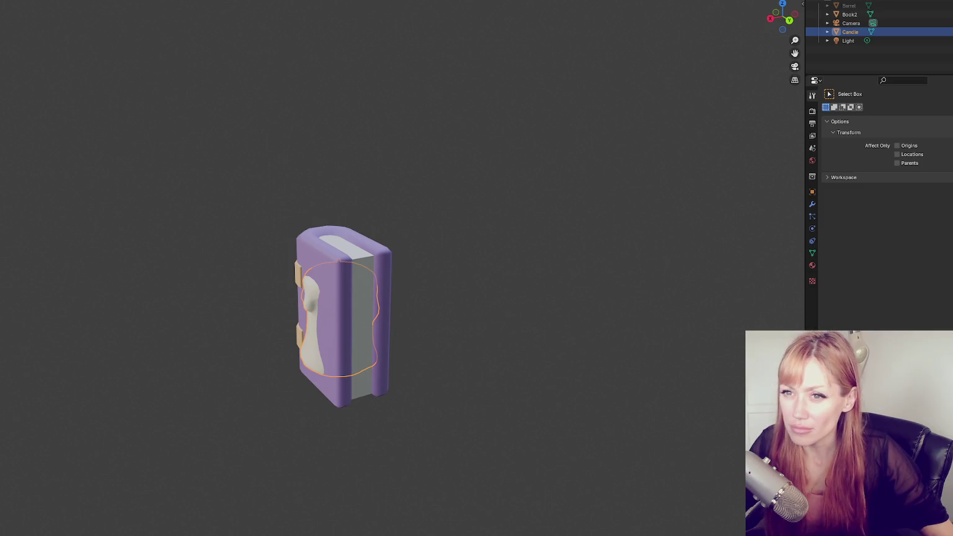
{"action": "key", "text": "shift+space"}
{"action": "key", "text": "g"}
{"action": "left_click_drag", "start_coordinate": [287, 325], "coordinate": [189, 347]}
{"action": "left_click", "coordinate": [807, 49]}
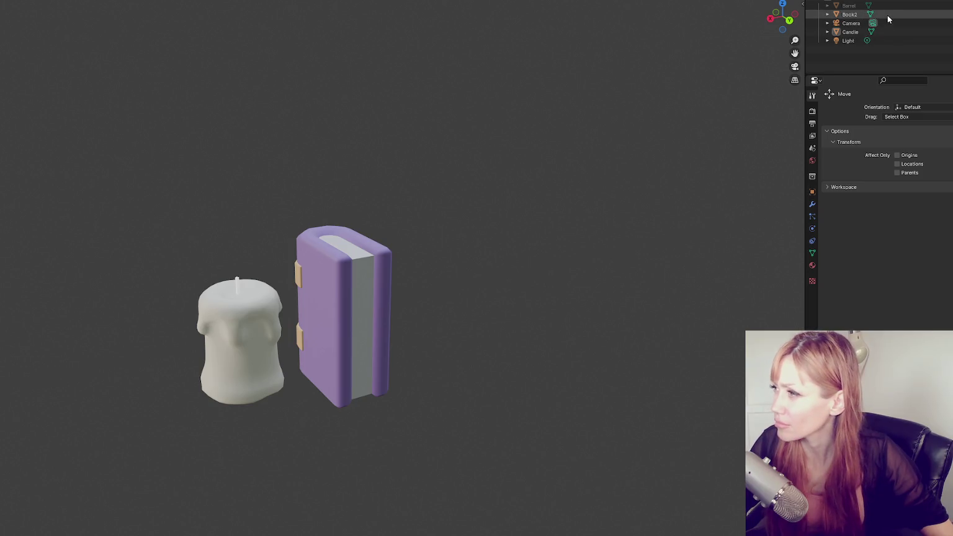
- Unhide the barrel with Alt+H and view it from the front
{"action": "left_click", "coordinate": [850, 7]}
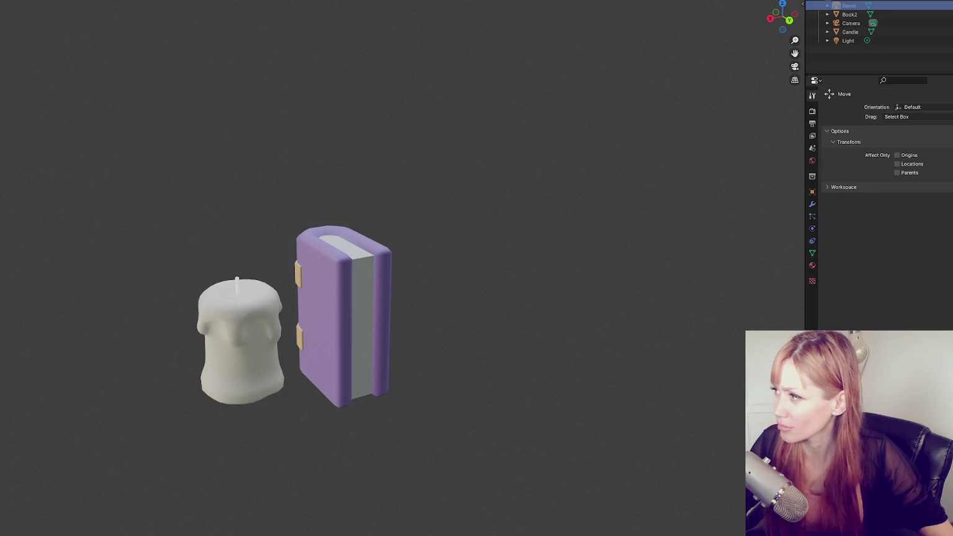
{"action": "key", "text": "alt+h"}
{"action": "left_click", "coordinate": [275, 202]}
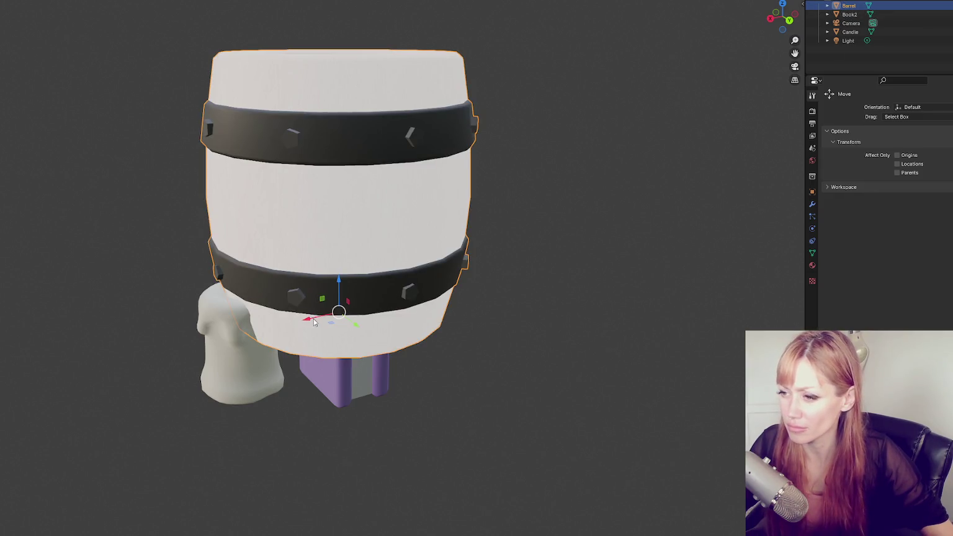
{"action": "scroll", "coordinate": [463, 185], "scroll_direction": "down", "scroll_amount": 4}
{"action": "key", "text": "KP_1"}
{"action": "left_click_drag", "start_coordinate": [505, 203], "coordinate": [389, 221]}
- Orbit to look down into the barrel's top, keeping the barrel selected
{"action": "scroll", "coordinate": [521, 213], "scroll_direction": "down", "scroll_amount": 2}
{"action": "scroll", "coordinate": [490, 199], "scroll_direction": "up", "scroll_amount": 2}
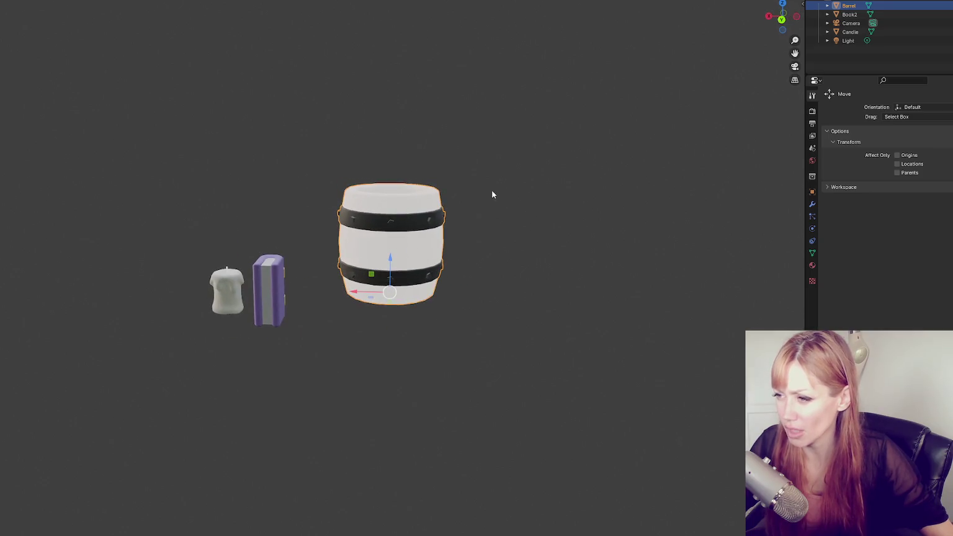
{"action": "scroll", "coordinate": [478, 194], "scroll_direction": "up", "scroll_amount": 4}
{"action": "mouse_move", "coordinate": [495, 104]}
{"action": "left_mouse_down"}
{"action": "mouse_move", "coordinate": [461, 110]}
{"action": "mouse_move", "coordinate": [553, 113]}
{"action": "left_mouse_up"}
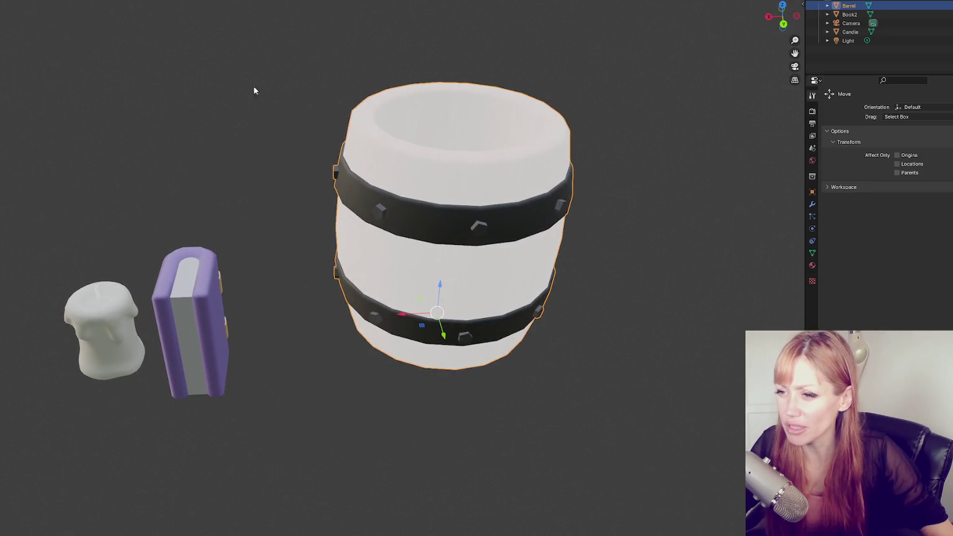
{"action": "left_click", "coordinate": [244, 109]}
{"action": "mouse_move", "coordinate": [244, 111]}
{"action": "left_mouse_down"}
{"action": "mouse_move", "coordinate": [361, 90]}
{"action": "mouse_move", "coordinate": [244, 99]}
{"action": "left_mouse_up"}
{"action": "key", "text": "ctrl+z"}
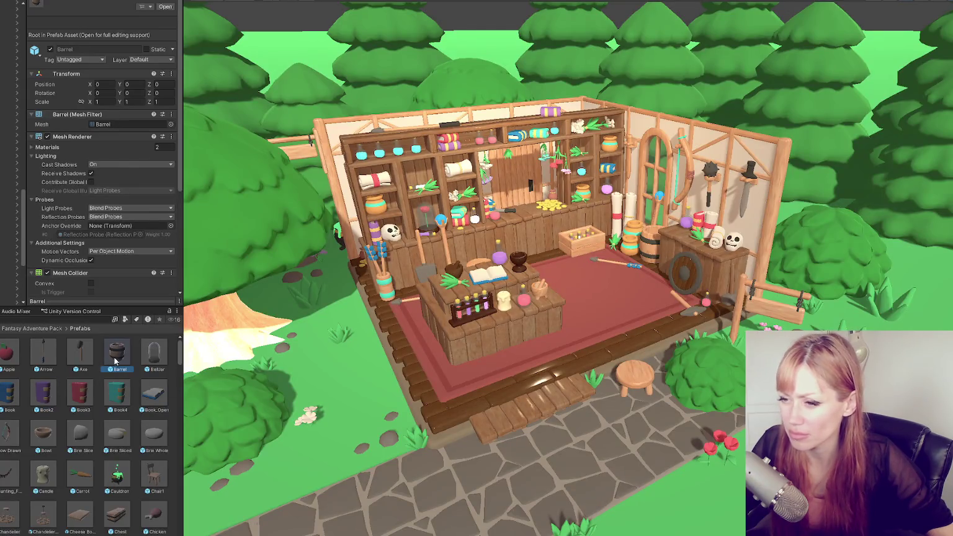
- Drag a Barrel prefab onto the red rug beside the central counter
{"action": "mouse_move", "coordinate": [117, 355]}
{"action": "left_mouse_down"}
{"action": "mouse_move", "coordinate": [482, 347]}
{"action": "mouse_move", "coordinate": [617, 297]}
{"action": "mouse_move", "coordinate": [616, 284]}
{"action": "left_mouse_up"}
- Review the barrel's Wood material in the Inspector, then switch to Blender and frame the barrel
{"action": "scroll", "coordinate": [54, 250], "scroll_direction": "down", "scroll_amount": 10}
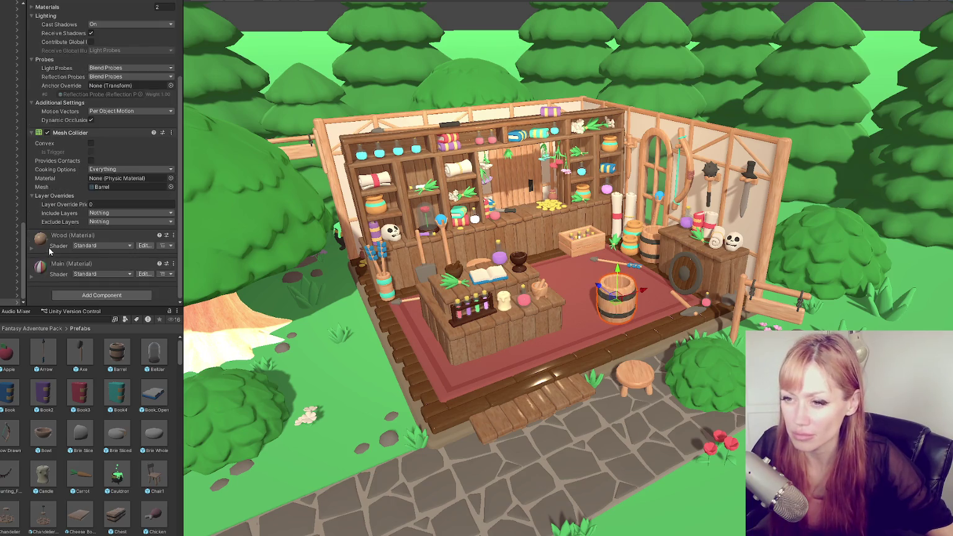
{"action": "scroll", "coordinate": [67, 149], "scroll_direction": "down", "scroll_amount": 3}
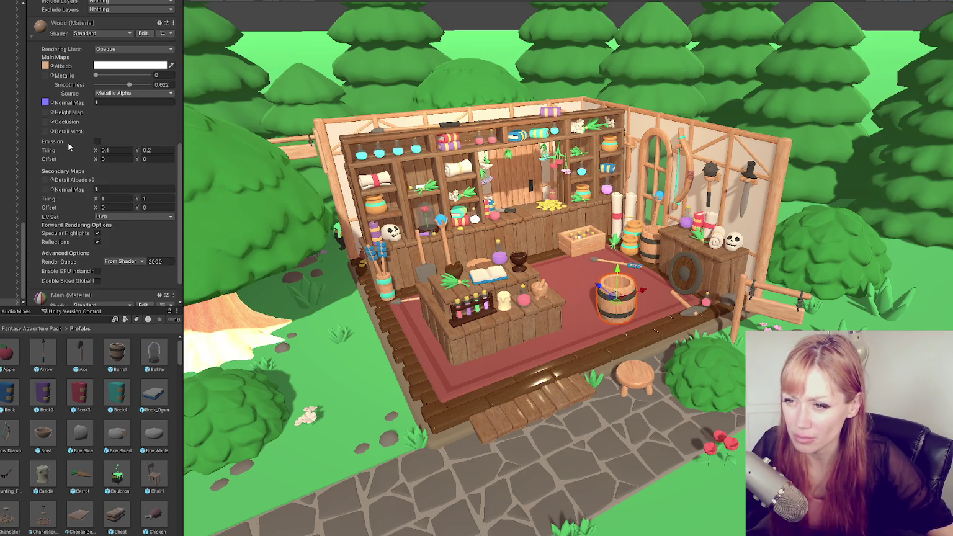
{"action": "scroll", "coordinate": [68, 145], "scroll_direction": "down", "scroll_amount": 1}
{"action": "scroll", "coordinate": [69, 147], "scroll_direction": "up", "scroll_amount": 3}
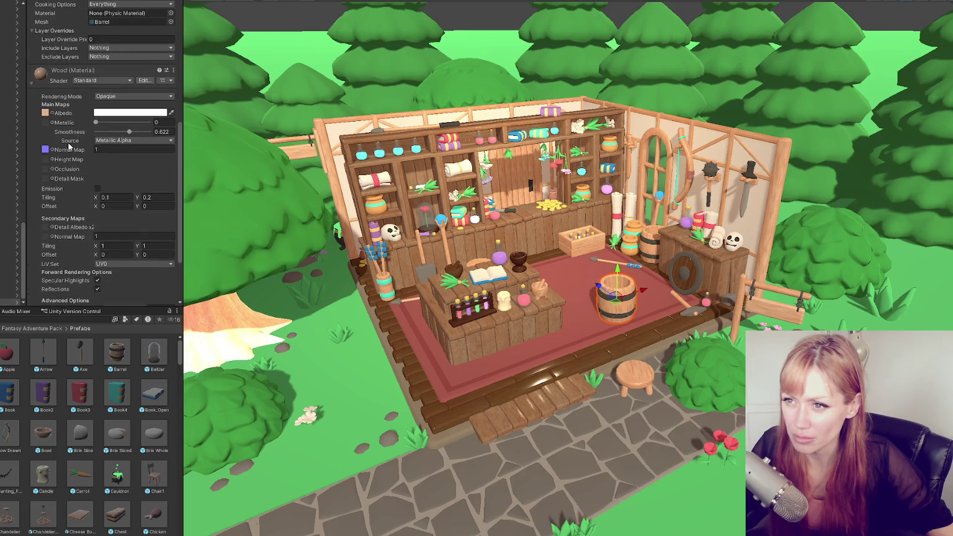
{"action": "mouse_move", "coordinate": [29, 534]}
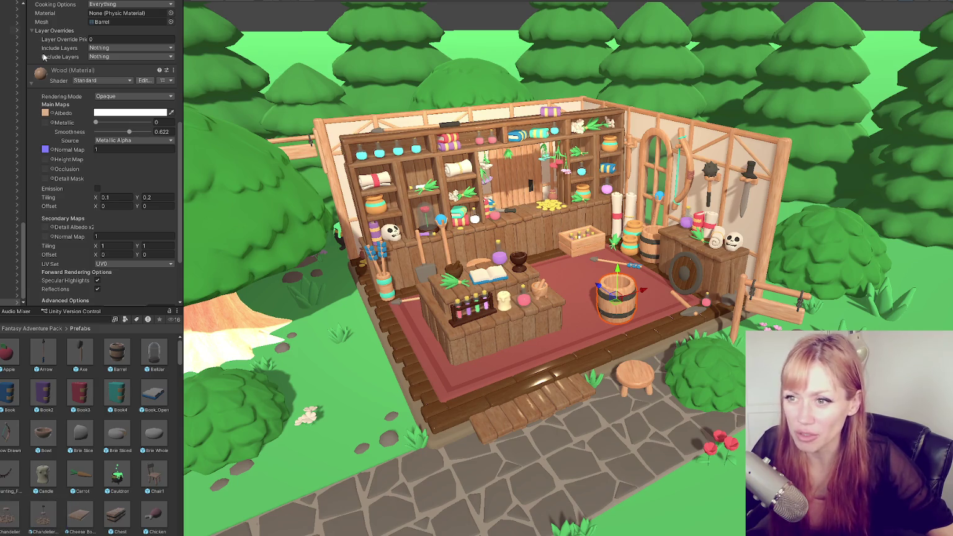
{"action": "left_click", "coordinate": [31, 519]}
{"action": "key", "text": "KP_Decimal"}
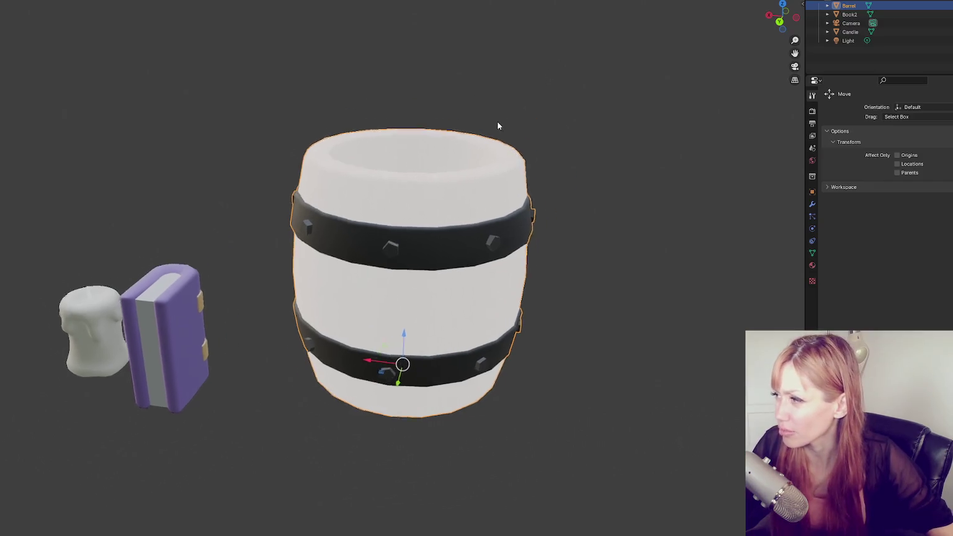
- Check Book2's materials, then inspect the barrel's Main and Wood materials and Wood's Base Color input
{"action": "left_click", "coordinate": [149, 367]}
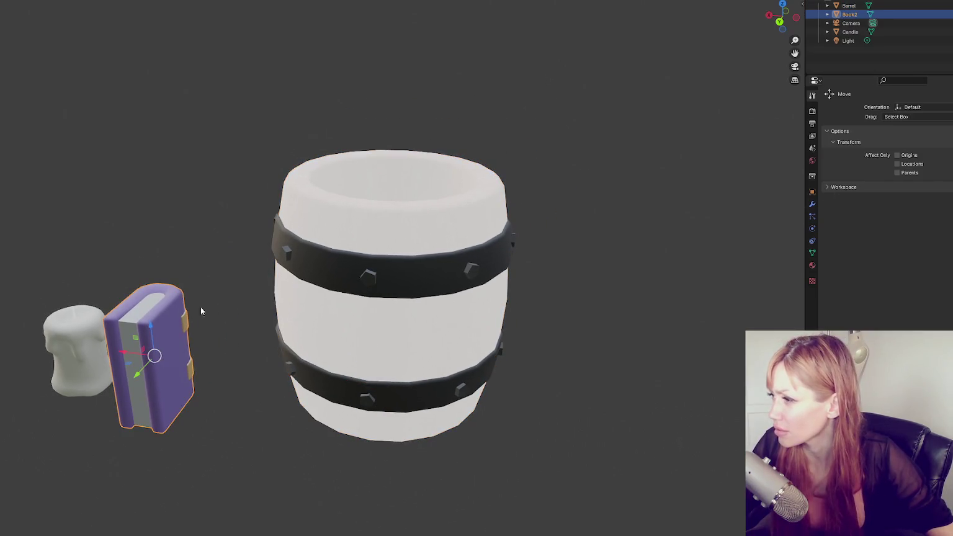
{"action": "left_click", "coordinate": [812, 266]}
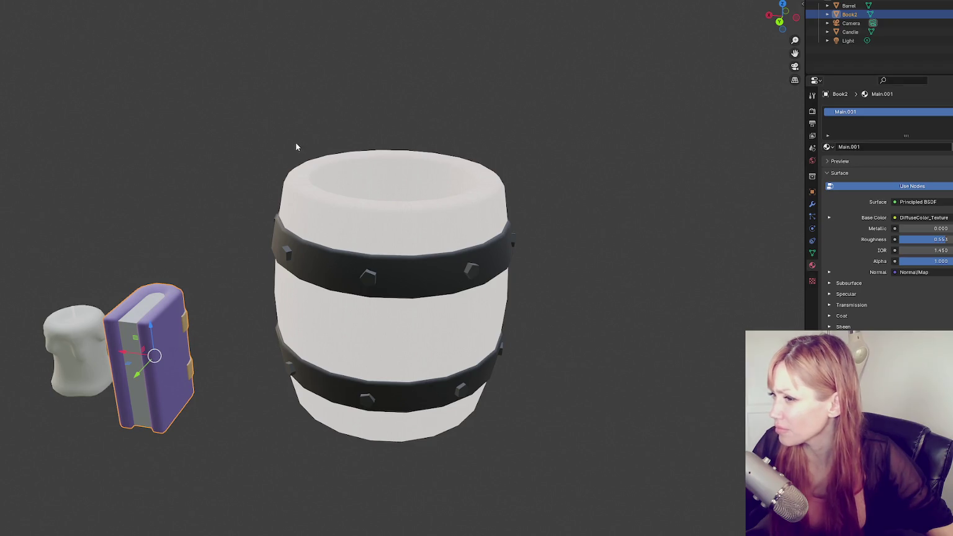
{"action": "left_click", "coordinate": [341, 214]}
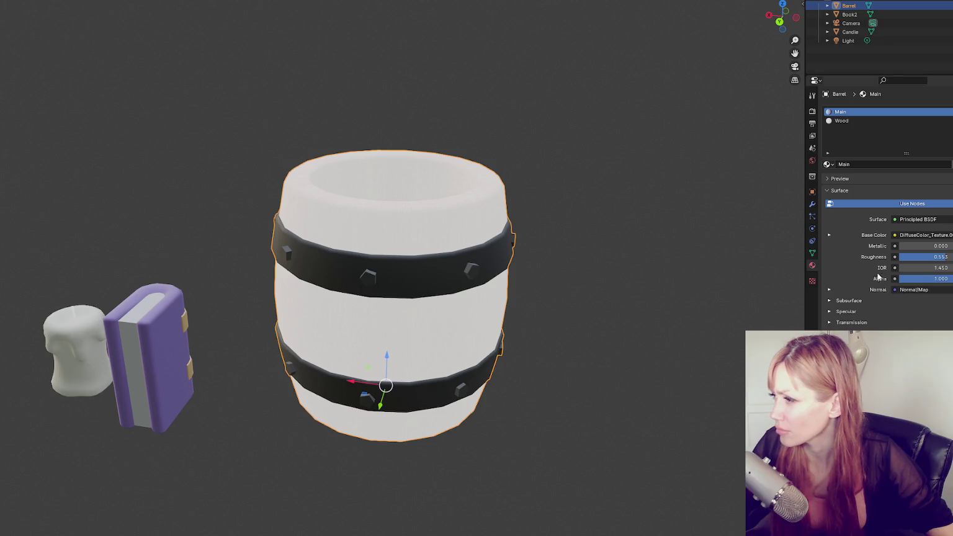
{"action": "left_click", "coordinate": [862, 121]}
{"action": "left_click", "coordinate": [873, 113]}
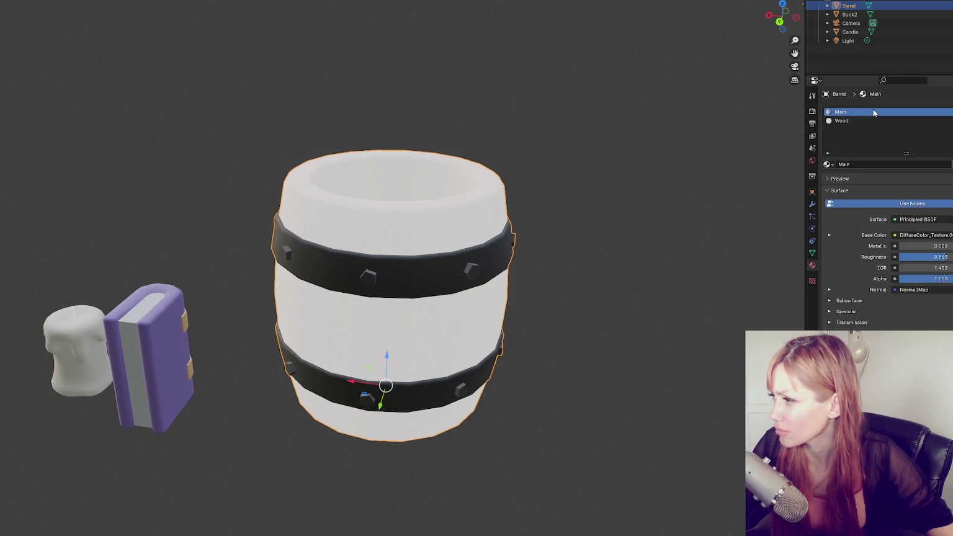
{"action": "left_click", "coordinate": [870, 121]}
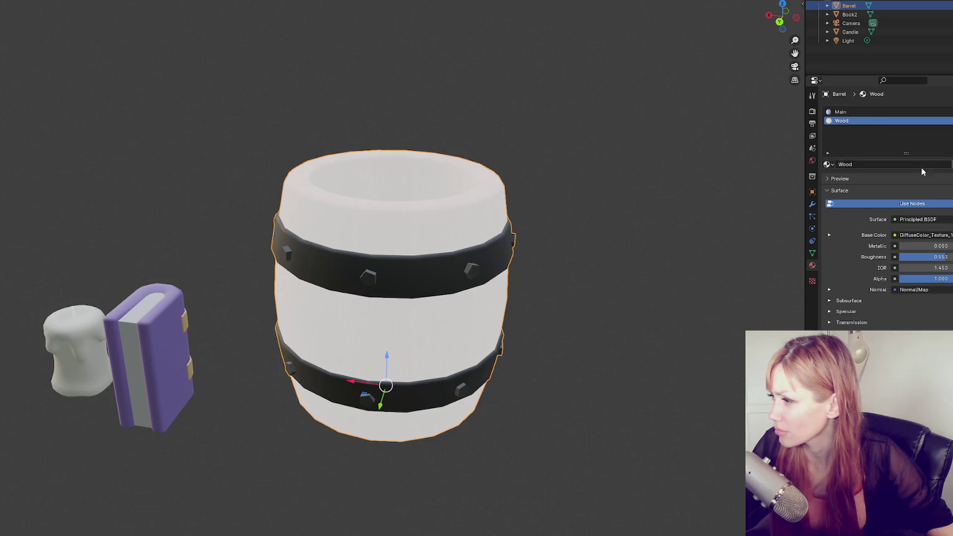
{"action": "left_click", "coordinate": [911, 235]}
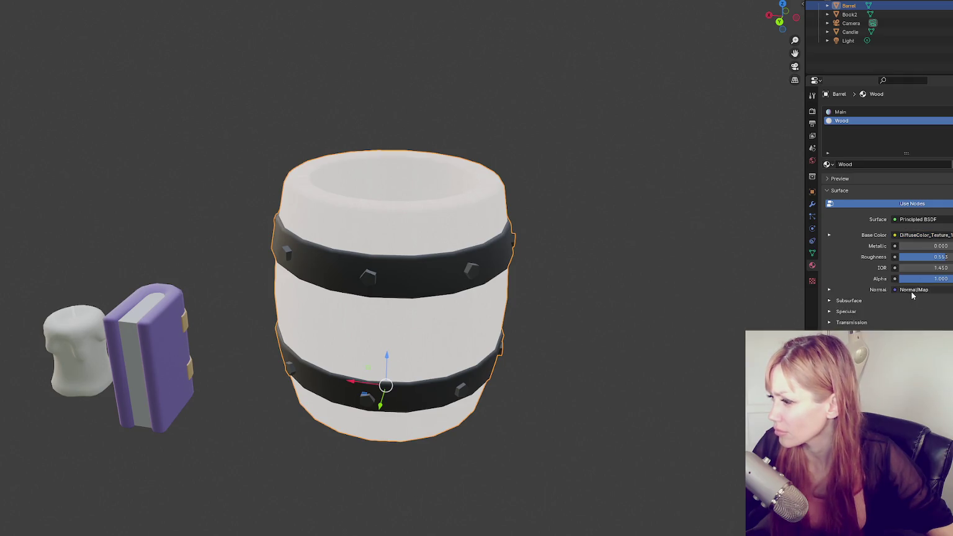
{"action": "left_click", "coordinate": [917, 237]}
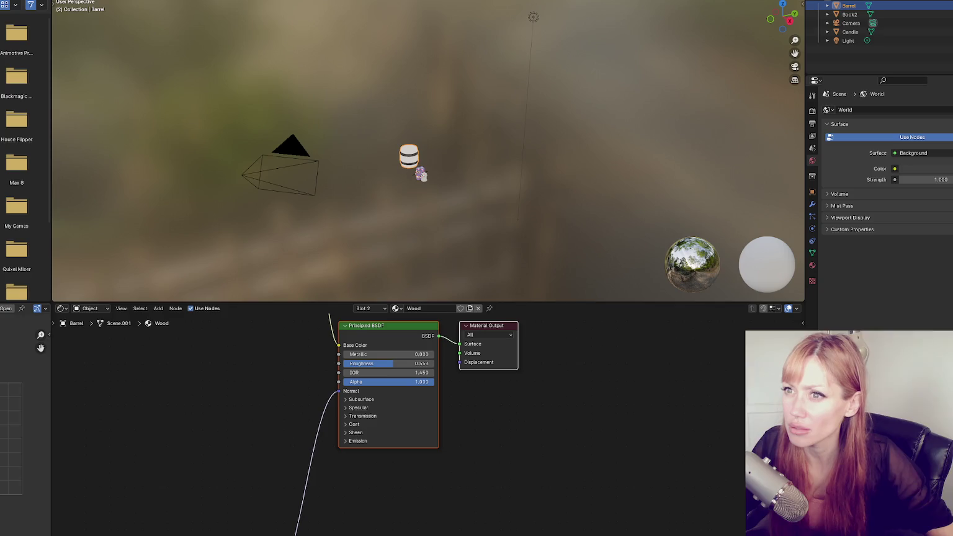
- Move the normal-map texture and Normal Map nodes up beside the Principled BSDF
{"action": "scroll", "coordinate": [482, 401], "scroll_direction": "down", "scroll_amount": 1}
{"action": "scroll", "coordinate": [482, 400], "scroll_direction": "down", "scroll_amount": 2}
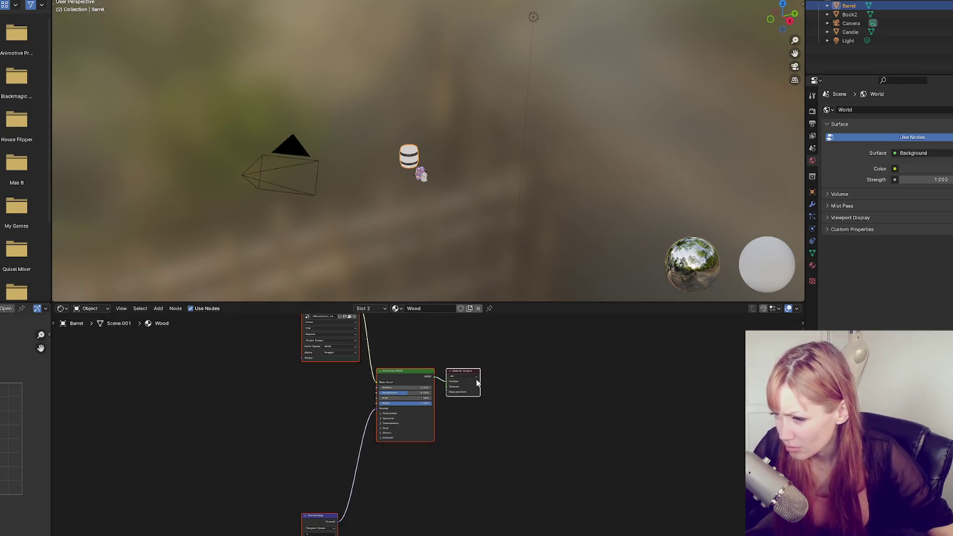
{"action": "scroll", "coordinate": [433, 384], "scroll_direction": "down", "scroll_amount": 4}
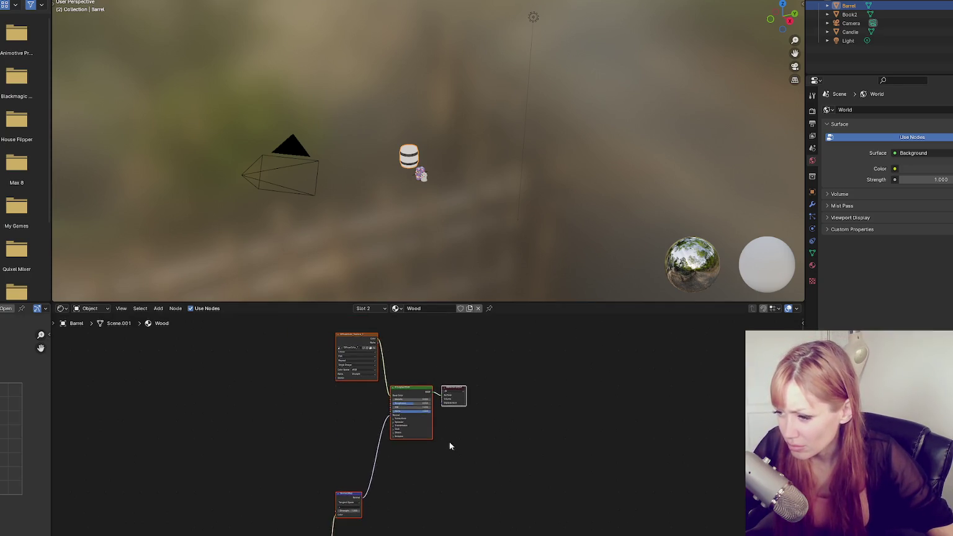
{"action": "mouse_move", "coordinate": [362, 521]}
{"action": "left_mouse_down"}
{"action": "mouse_move", "coordinate": [388, 517]}
{"action": "mouse_move", "coordinate": [385, 386]}
{"action": "left_mouse_up"}
{"action": "scroll", "coordinate": [393, 428], "scroll_direction": "up", "scroll_amount": 4}
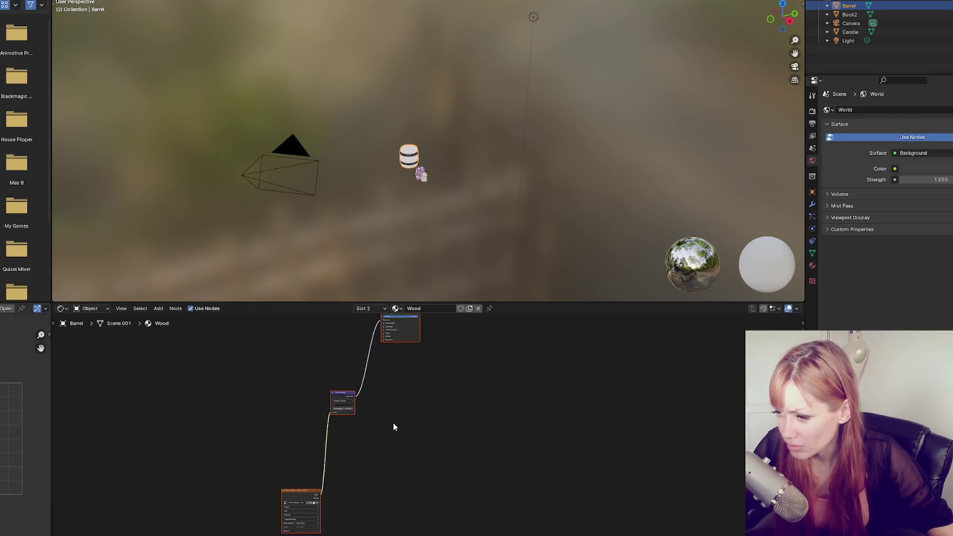
{"action": "right_click", "coordinate": [268, 475]}
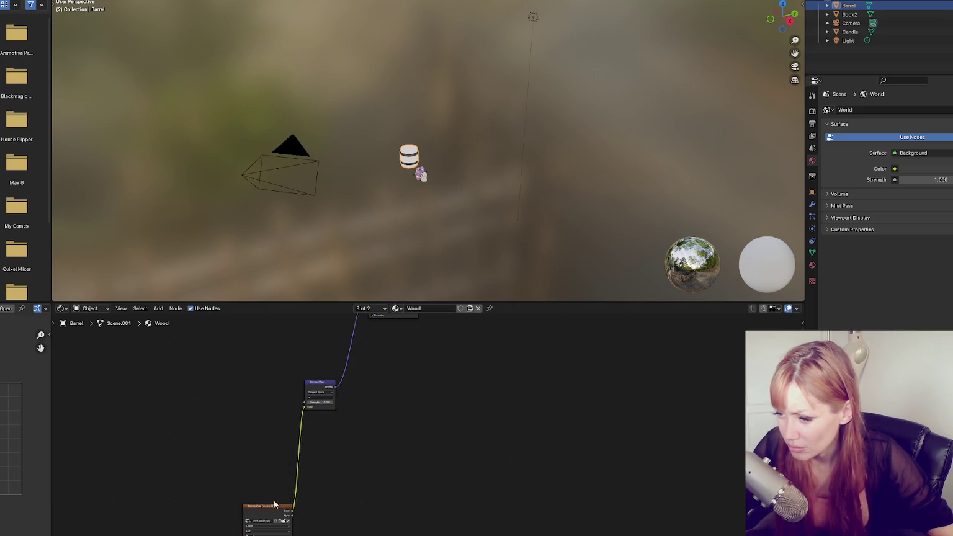
{"action": "left_click_drag", "start_coordinate": [275, 507], "coordinate": [269, 406]}
{"action": "scroll", "coordinate": [243, 482], "scroll_direction": "up", "scroll_amount": 3}
{"action": "left_click_drag", "start_coordinate": [243, 483], "coordinate": [360, 535]}
{"action": "left_click_drag", "start_coordinate": [273, 505], "coordinate": [268, 416]}
{"action": "scroll", "coordinate": [409, 428], "scroll_direction": "up", "scroll_amount": 2}
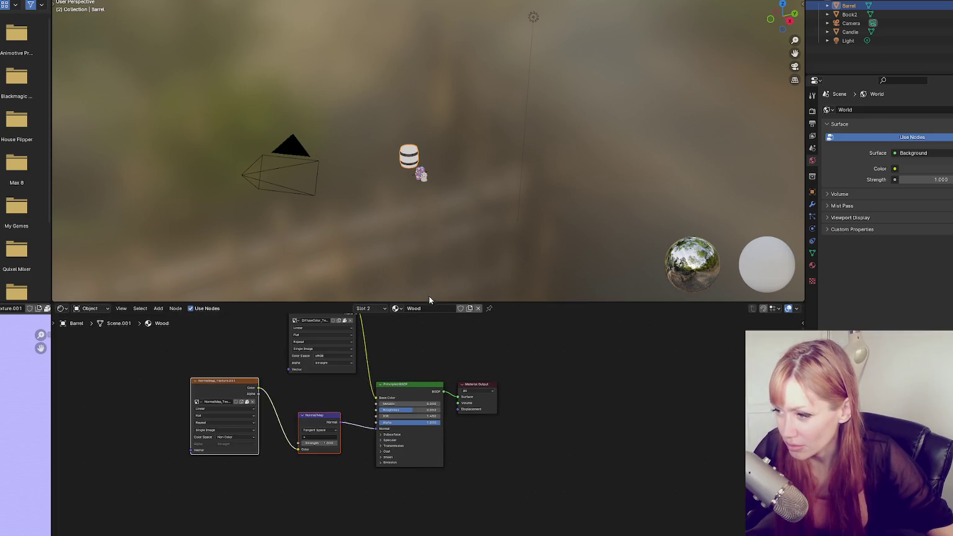
- Enlarge the node editor, check the image names, and keep DiffuseColor_Texture_1 as the diffuse image
{"action": "left_click_drag", "start_coordinate": [430, 301], "coordinate": [422, 31]}
{"action": "scroll", "coordinate": [417, 135], "scroll_direction": "up", "scroll_amount": 4}
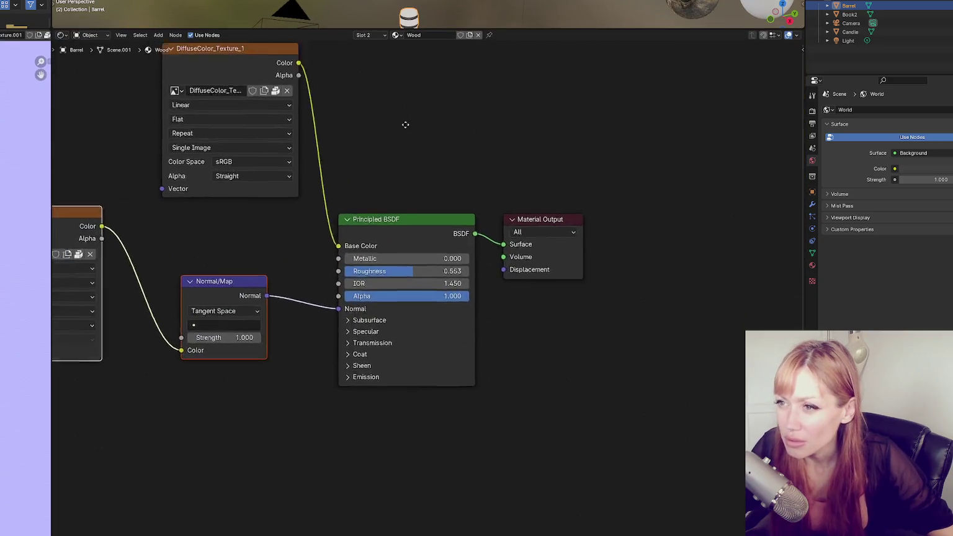
{"action": "left_click_drag", "start_coordinate": [396, 116], "coordinate": [504, 195]}
{"action": "left_click", "coordinate": [319, 162]}
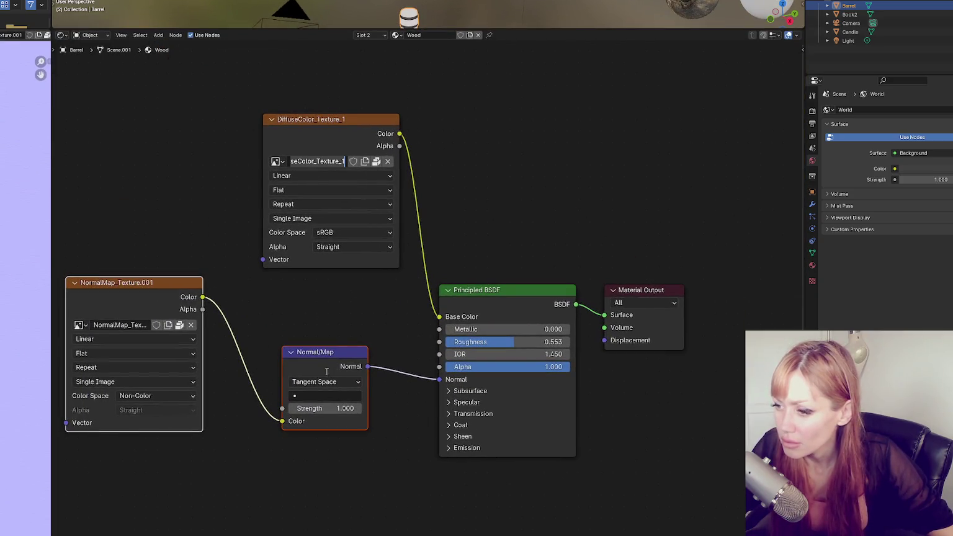
{"action": "key", "text": "Return"}
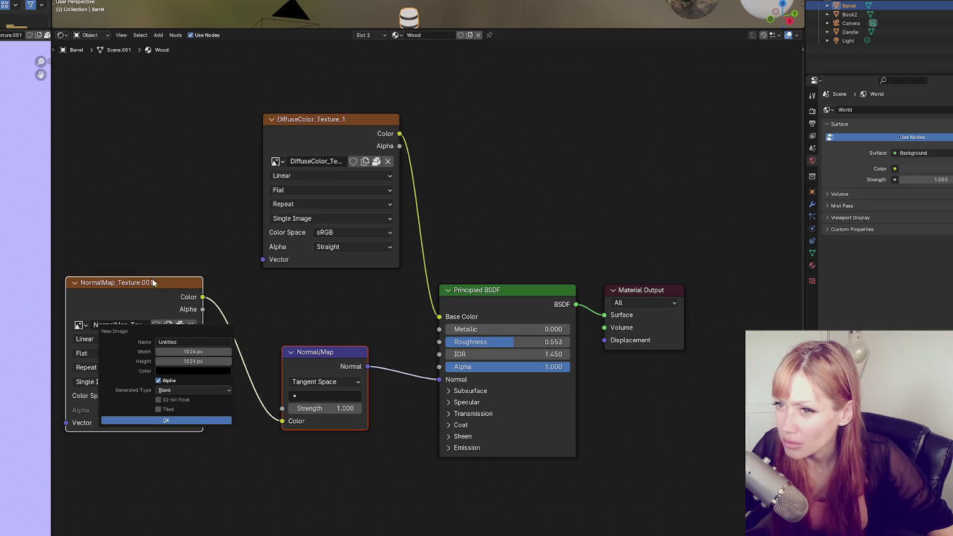
{"action": "left_click", "coordinate": [123, 324]}
{"action": "key", "text": "Escape"}
{"action": "left_click", "coordinate": [338, 162]}
{"action": "key", "text": "Return"}
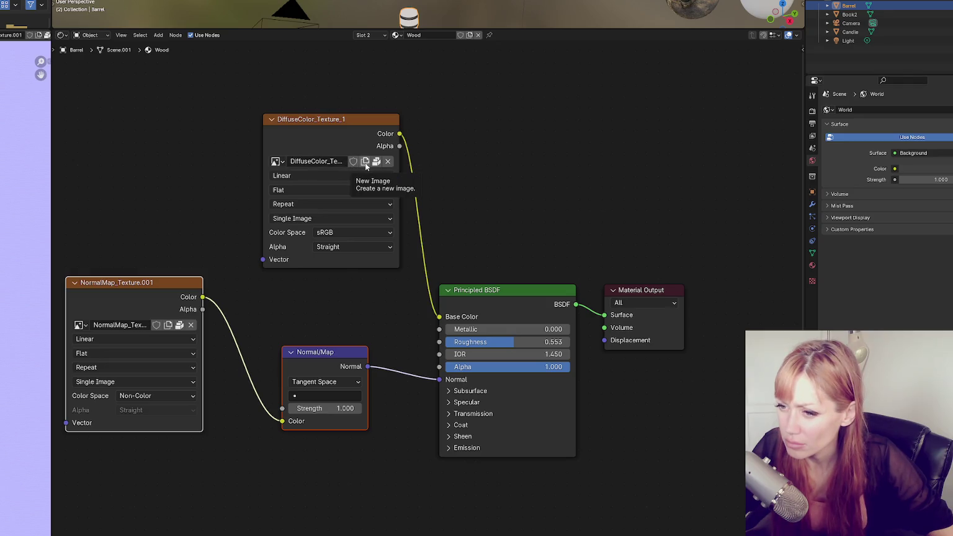
{"action": "left_click", "coordinate": [328, 163]}
{"action": "left_click", "coordinate": [278, 160]}
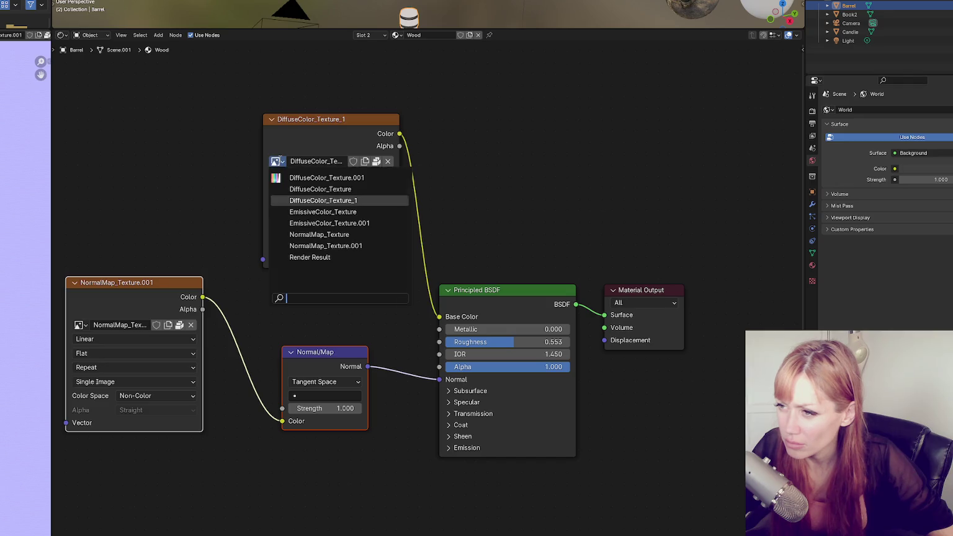
{"action": "left_click", "coordinate": [289, 200]}
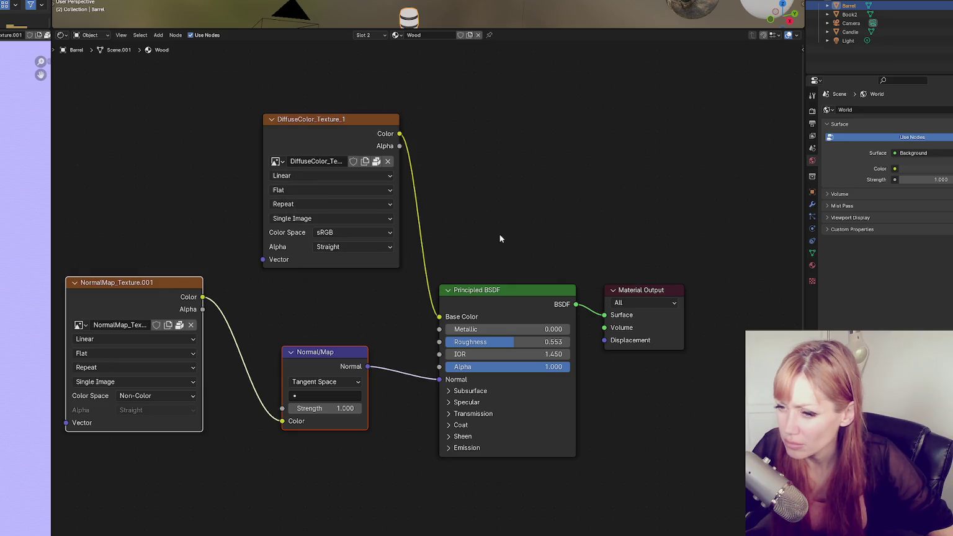
{"action": "left_click_drag", "start_coordinate": [430, 28], "coordinate": [422, 173]}
- Try DiffuseColor_Texture.001 as the base colour image, then revert to DiffuseColor_Texture_1
{"action": "scroll", "coordinate": [407, 90], "scroll_direction": "up", "scroll_amount": 5}
{"action": "mouse_move", "coordinate": [389, 109]}
{"action": "left_mouse_down"}
{"action": "mouse_move", "coordinate": [442, 22]}
{"action": "mouse_move", "coordinate": [436, 39]}
{"action": "left_mouse_up"}
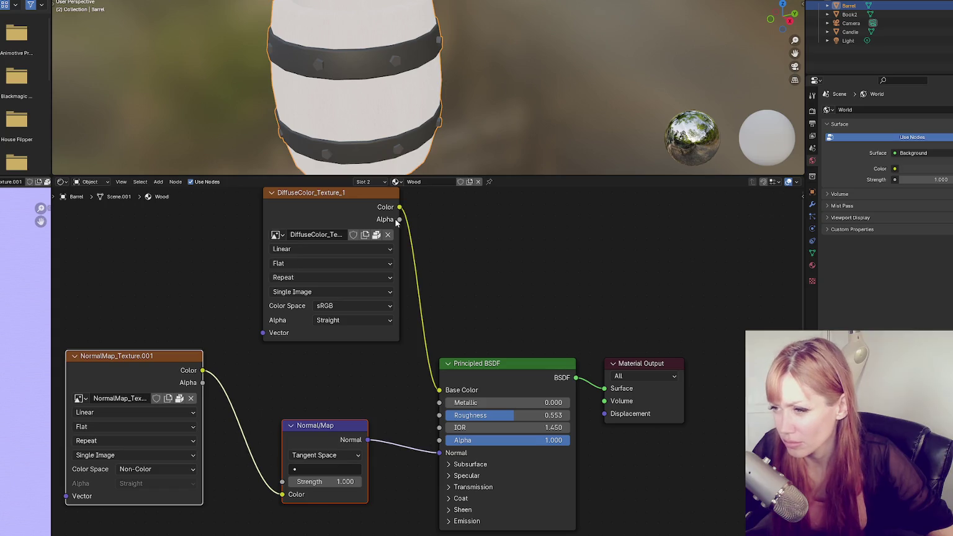
{"action": "left_click", "coordinate": [309, 236]}
{"action": "left_click", "coordinate": [276, 235]}
{"action": "left_click", "coordinate": [277, 235]}
{"action": "left_click", "coordinate": [283, 252]}
{"action": "left_click", "coordinate": [277, 236]}
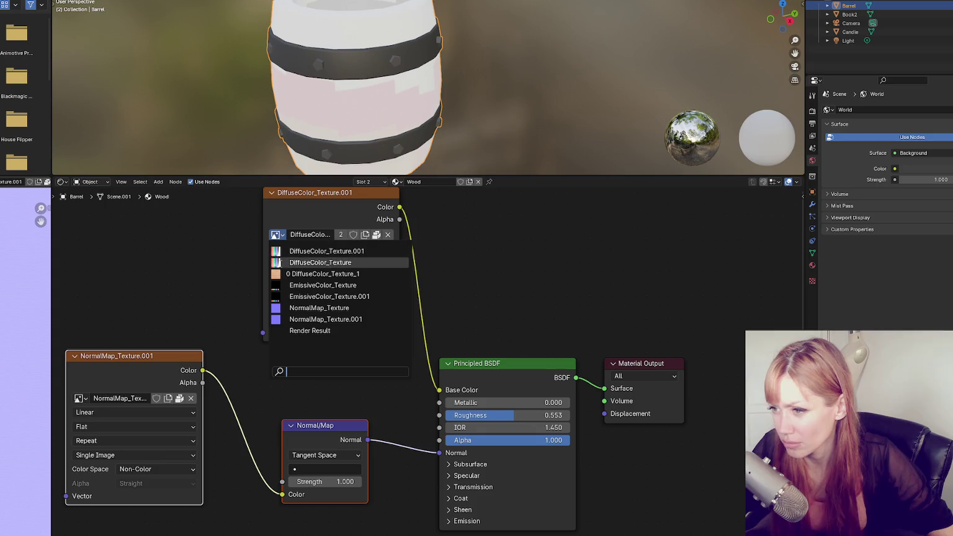
{"action": "left_click", "coordinate": [278, 274]}
- Test NormalMap_Texture and DiffuseColor_Texture.001 as base colour, ending on DiffuseColor_Texture.001
{"action": "left_click", "coordinate": [277, 234]}
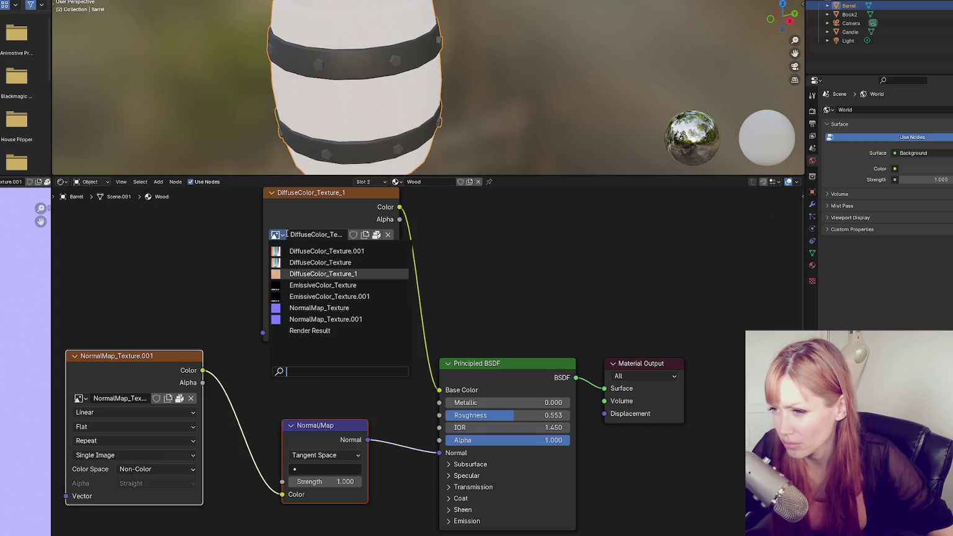
{"action": "left_click", "coordinate": [278, 312]}
{"action": "left_click", "coordinate": [277, 235]}
{"action": "left_click", "coordinate": [282, 242]}
{"action": "left_click", "coordinate": [277, 234]}
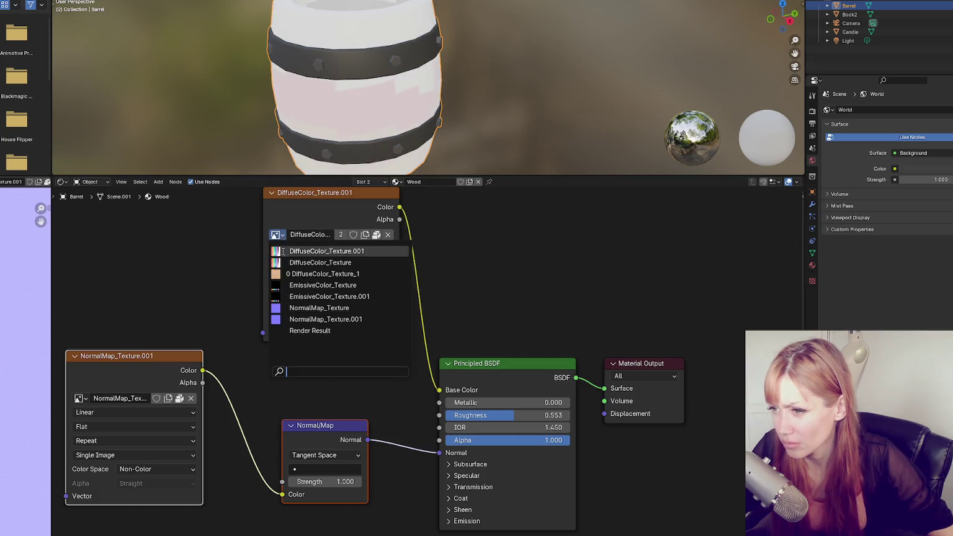
{"action": "left_click", "coordinate": [278, 274]}
{"action": "left_click", "coordinate": [277, 235]}
{"action": "left_click", "coordinate": [282, 242]}
{"action": "mouse_move", "coordinate": [397, 106]}
{"action": "left_mouse_down"}
{"action": "mouse_move", "coordinate": [443, 100]}
{"action": "mouse_move", "coordinate": [526, 121]}
{"action": "mouse_move", "coordinate": [403, 93]}
{"action": "mouse_move", "coordinate": [485, 117]}
{"action": "mouse_move", "coordinate": [469, 159]}
{"action": "mouse_move", "coordinate": [403, 134]}
{"action": "mouse_move", "coordinate": [339, 15]}
{"action": "left_mouse_up"}
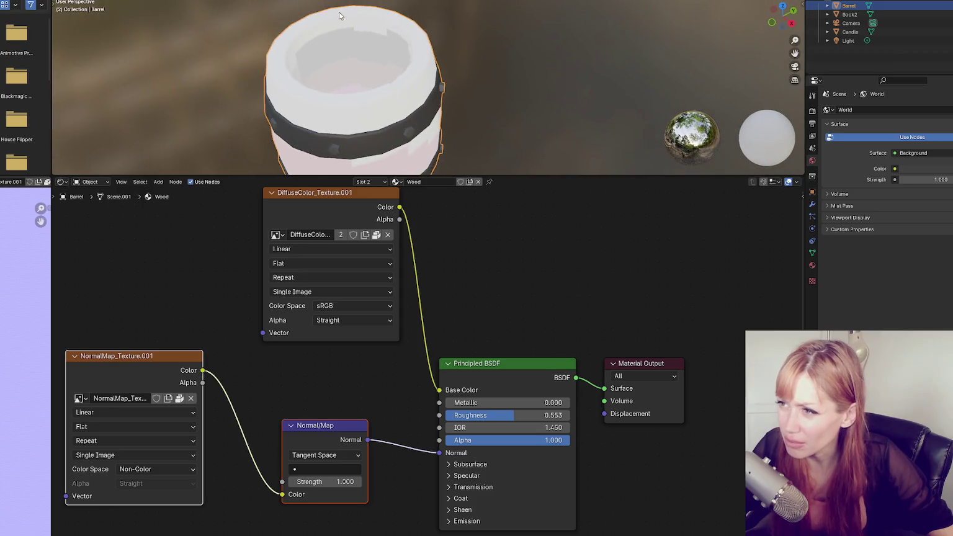
- Restore DiffuseColor_Texture_1 as the base colour and expand the BSDF's Subsurface settings
{"action": "left_click", "coordinate": [276, 234]}
{"action": "left_click", "coordinate": [316, 273]}
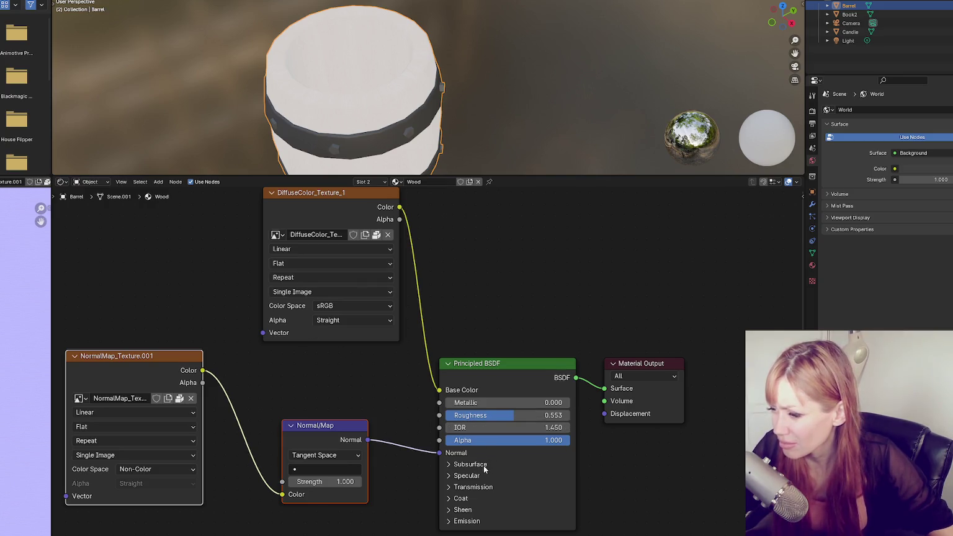
{"action": "left_click", "coordinate": [483, 465]}
{"action": "scroll", "coordinate": [635, 403], "scroll_direction": "down", "scroll_amount": 1}
{"action": "scroll", "coordinate": [628, 420], "scroll_direction": "up", "scroll_amount": 1}
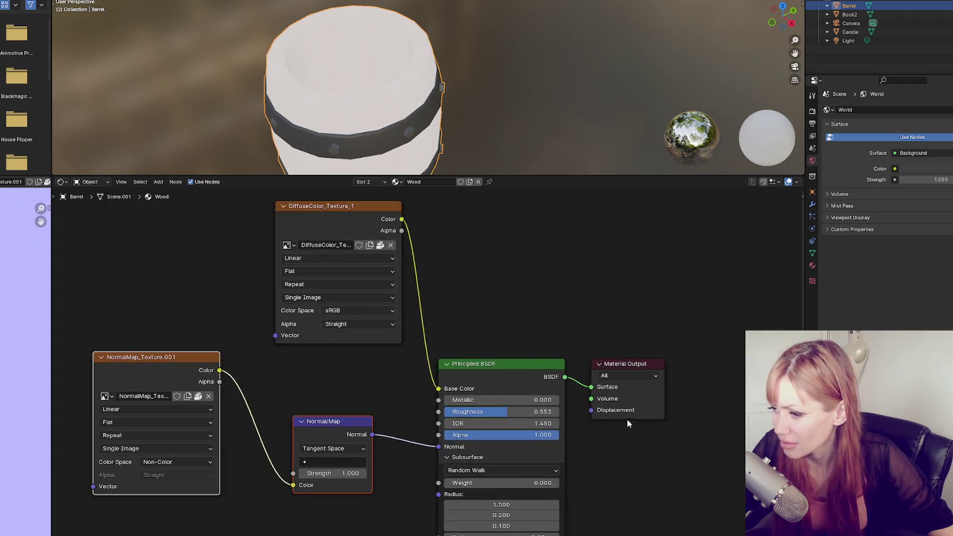
{"action": "mouse_move", "coordinate": [598, 298]}
{"action": "left_mouse_down"}
{"action": "mouse_move", "coordinate": [549, 190]}
{"action": "mouse_move", "coordinate": [503, 199]}
{"action": "left_mouse_up"}
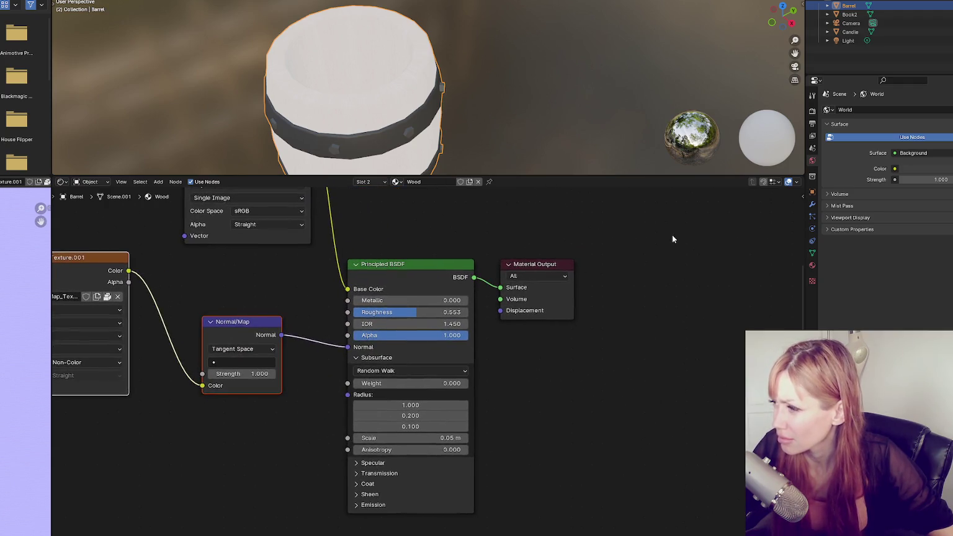
- Show Material Properties, collapse the Surface and Settings panels, and select the Main material
{"action": "left_click", "coordinate": [812, 264]}
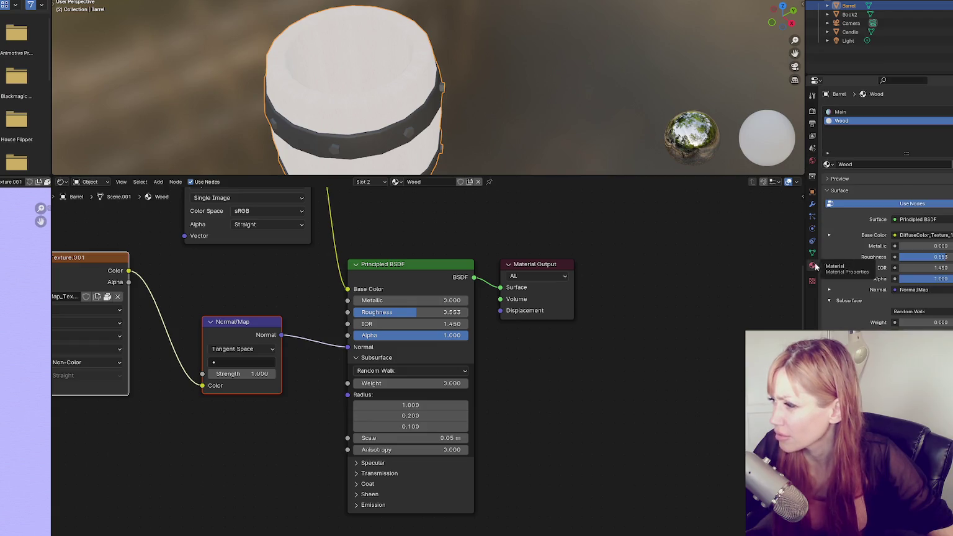
{"action": "left_click", "coordinate": [850, 190]}
{"action": "left_click", "coordinate": [839, 213]}
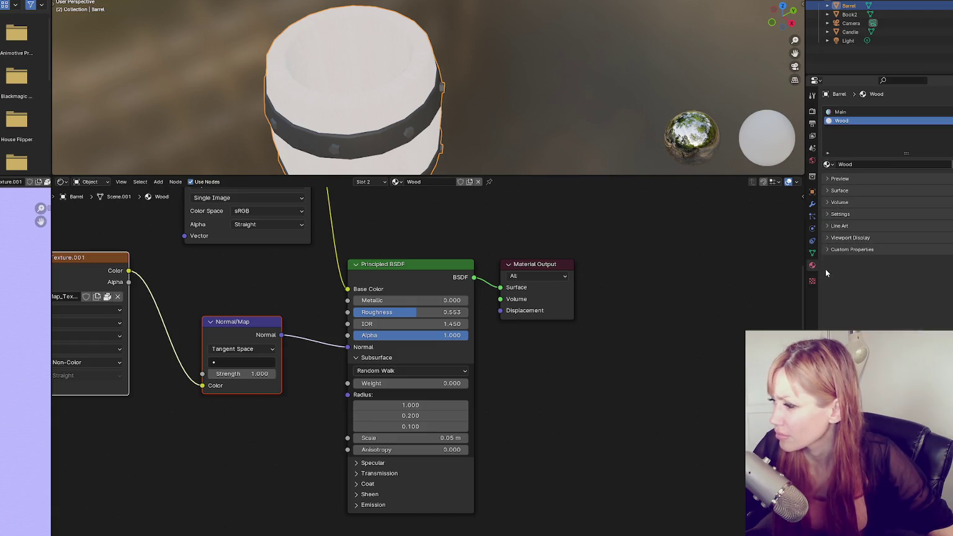
{"action": "right_click", "coordinate": [810, 269]}
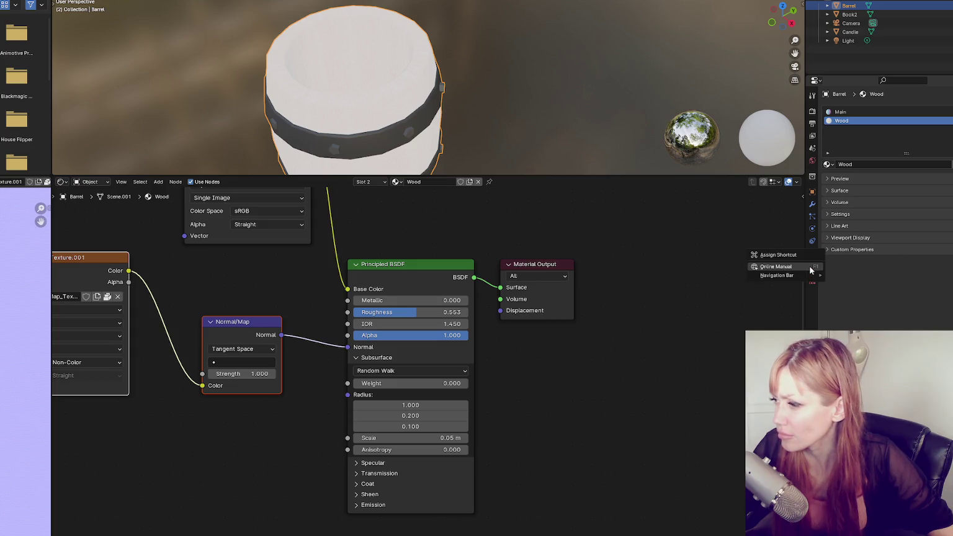
{"action": "right_click", "coordinate": [417, 92]}
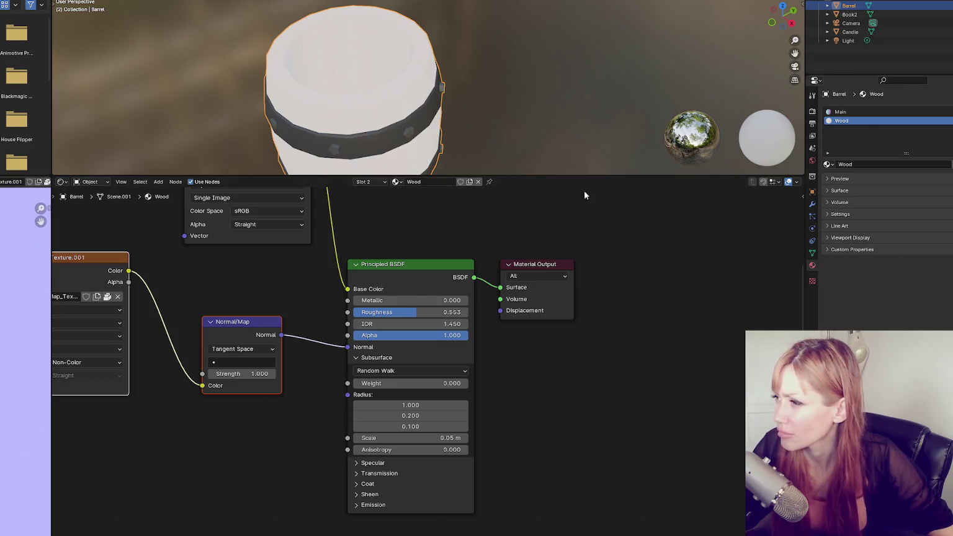
{"action": "left_click", "coordinate": [840, 112]}
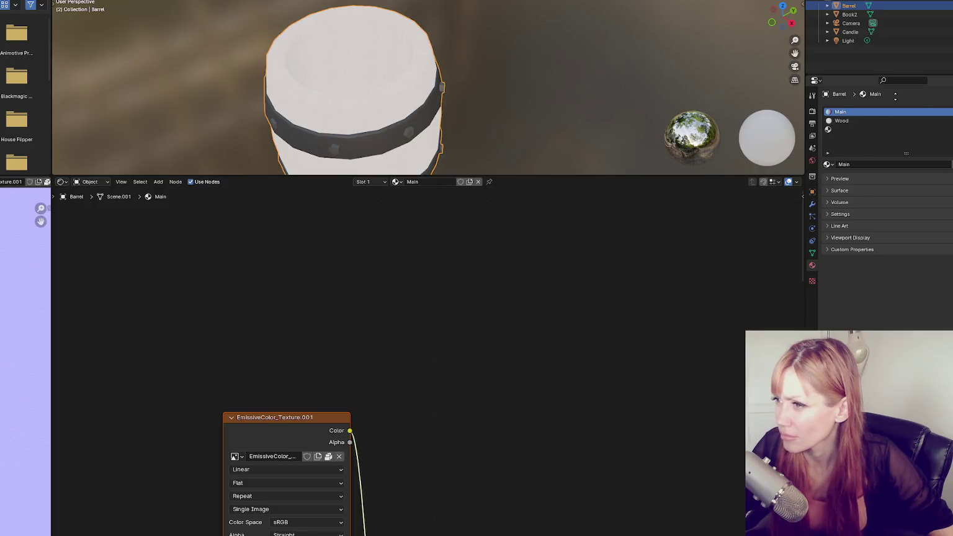
- Check the barrel's material slots and remove the empty third slot
{"action": "left_click", "coordinate": [843, 120]}
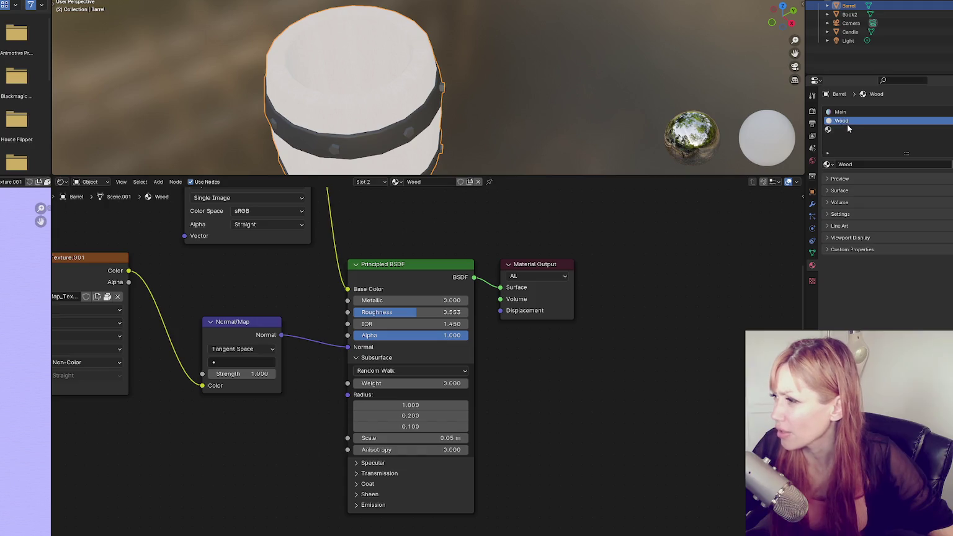
{"action": "left_click", "coordinate": [848, 129]}
{"action": "left_click", "coordinate": [840, 112]}
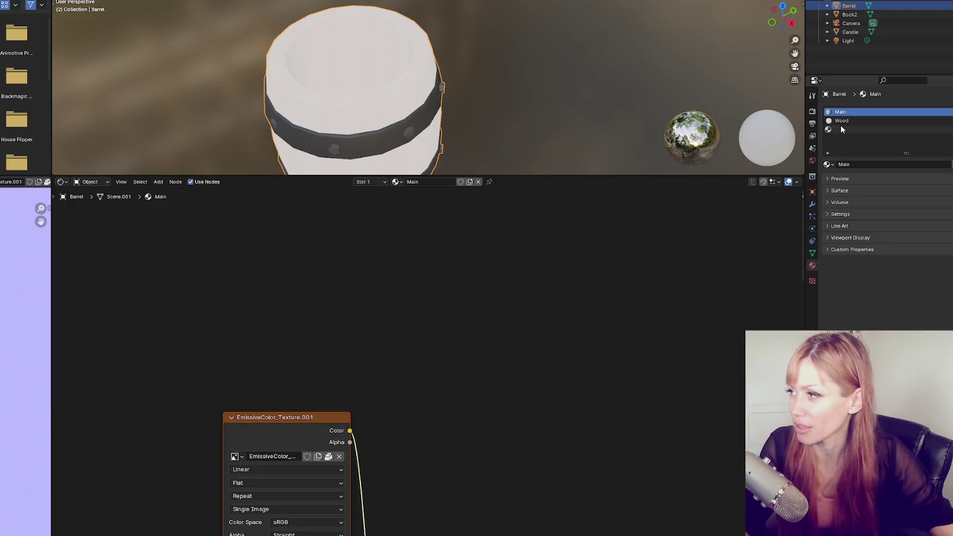
{"action": "left_click", "coordinate": [841, 129]}
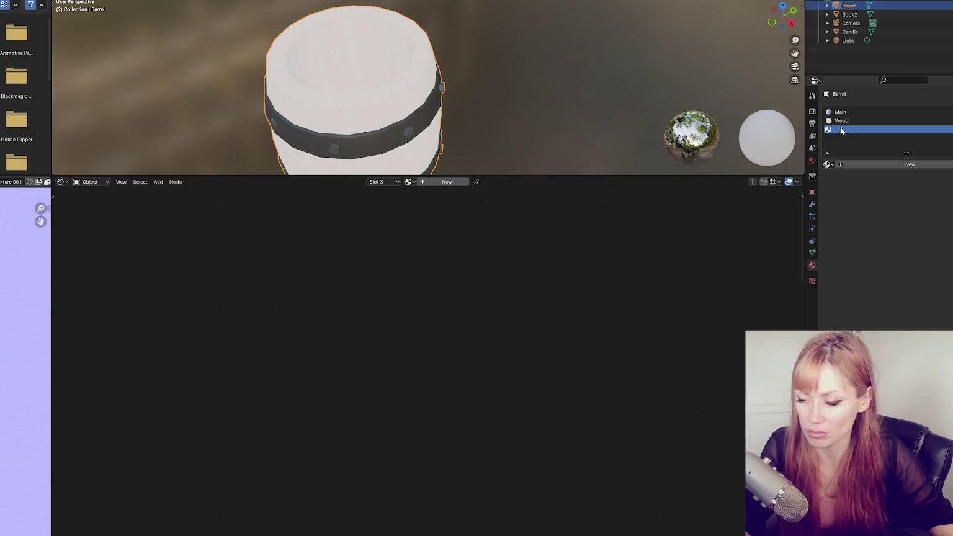
{"action": "key", "text": "ctrl+z"}
{"action": "left_click", "coordinate": [841, 129]}
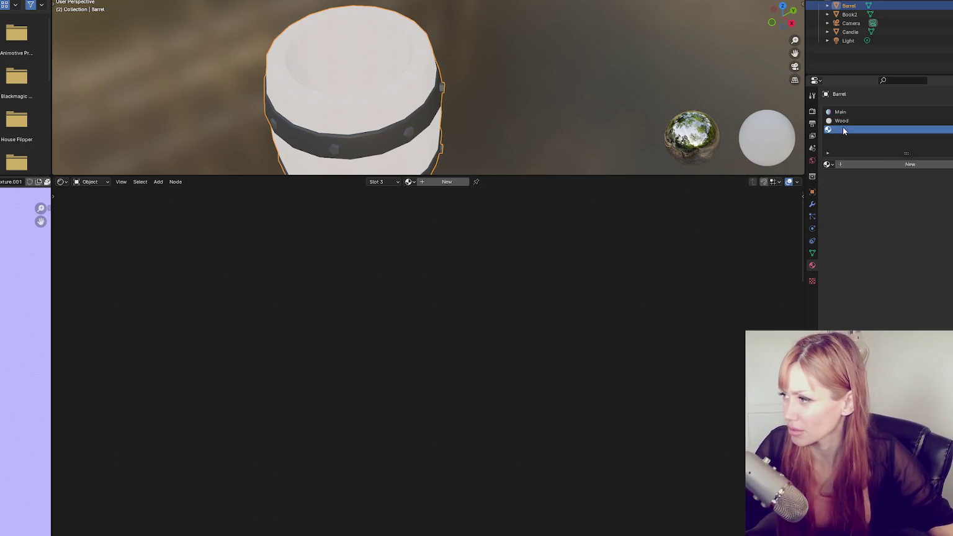
{"action": "left_click", "coordinate": [947, 133]}
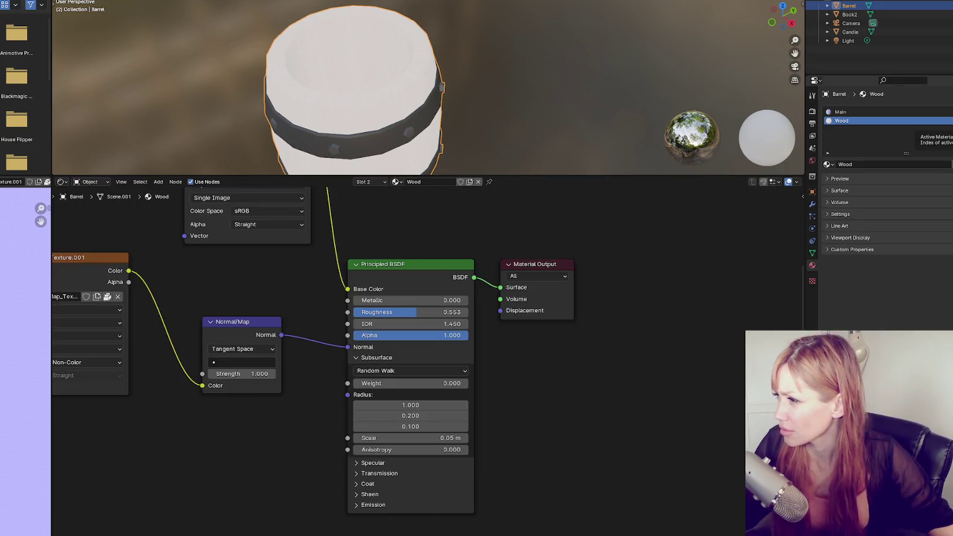
- Add a new slot with Material.001 and set its base colour to crimson red
{"action": "left_click", "coordinate": [947, 125]}
{"action": "left_click", "coordinate": [871, 164]}
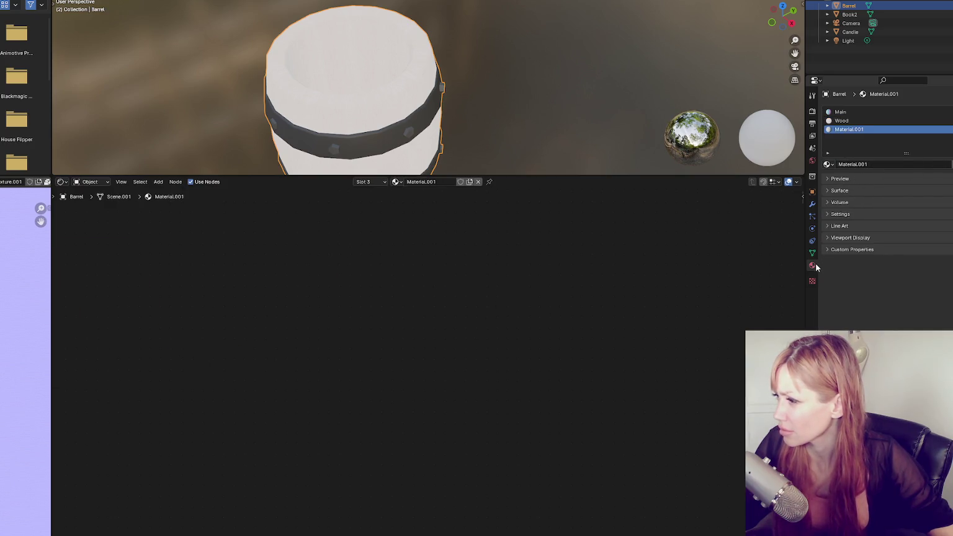
{"action": "left_click", "coordinate": [838, 190]}
{"action": "left_click", "coordinate": [923, 236]}
{"action": "left_click", "coordinate": [924, 237]}
{"action": "left_click", "coordinate": [939, 101]}
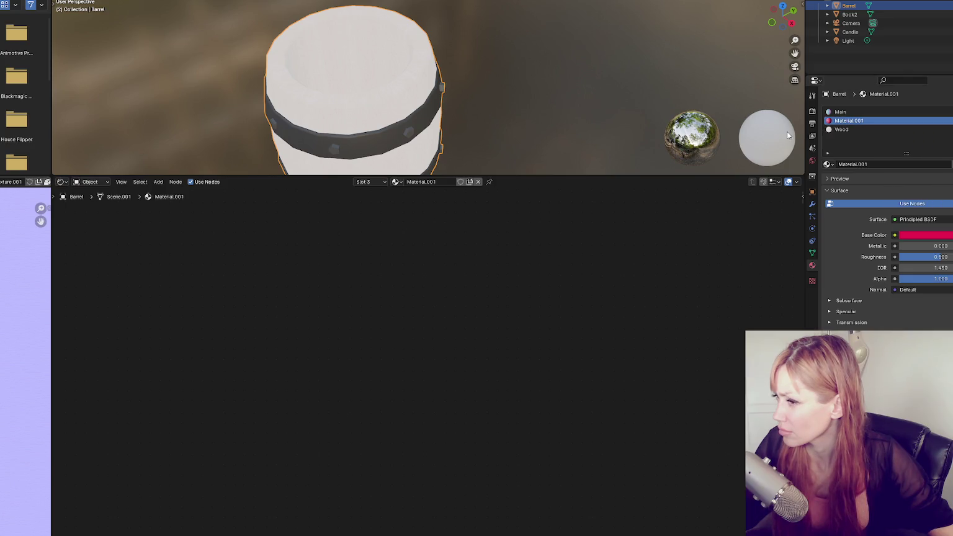
{"action": "mouse_move", "coordinate": [361, 117]}
{"action": "left_mouse_down"}
{"action": "mouse_move", "coordinate": [534, 106]}
{"action": "mouse_move", "coordinate": [454, 109]}
{"action": "mouse_move", "coordinate": [476, 106]}
{"action": "left_mouse_up"}
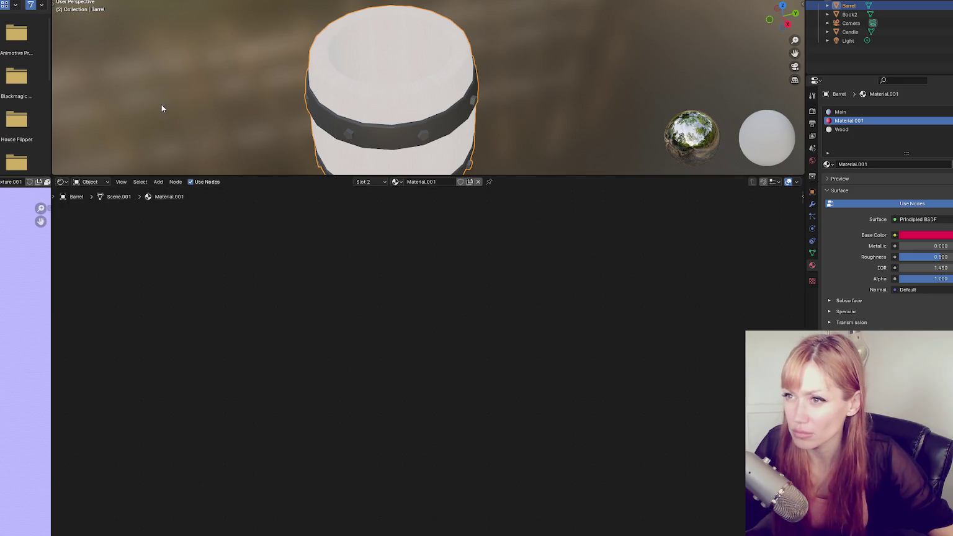
{"action": "left_click", "coordinate": [857, 129]}
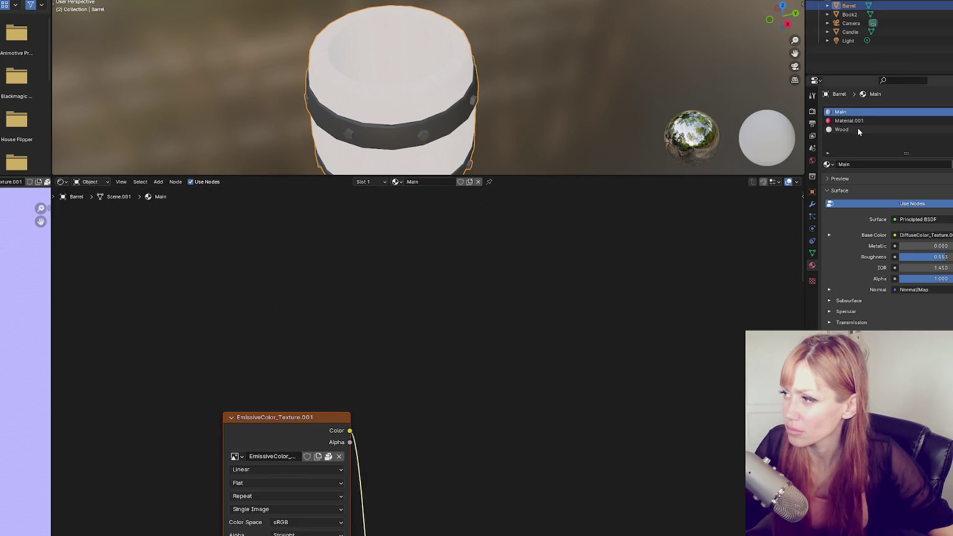
- Frame and compare Material.001's and Wood's node trees, ending on Wood's texture nodes
{"action": "left_click", "coordinate": [858, 123]}
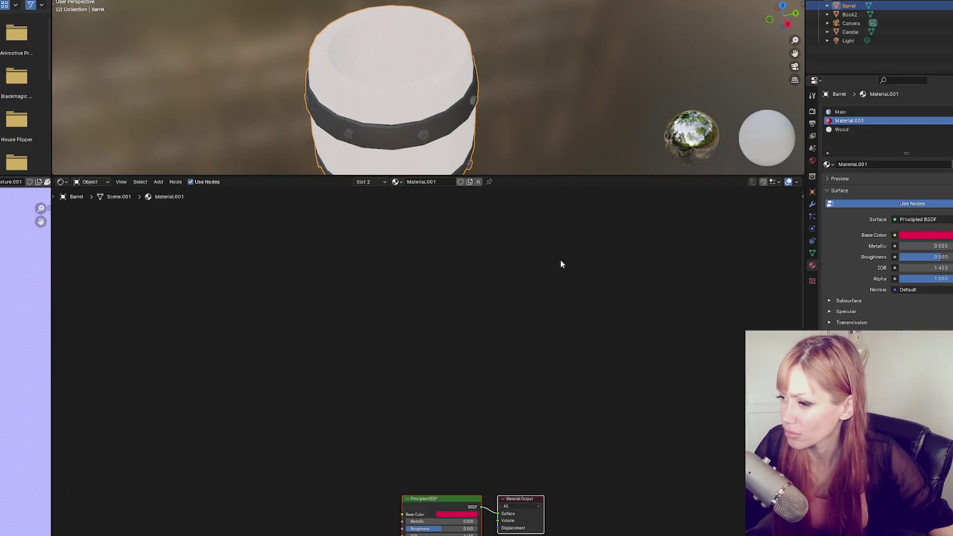
{"action": "key", "text": "Home"}
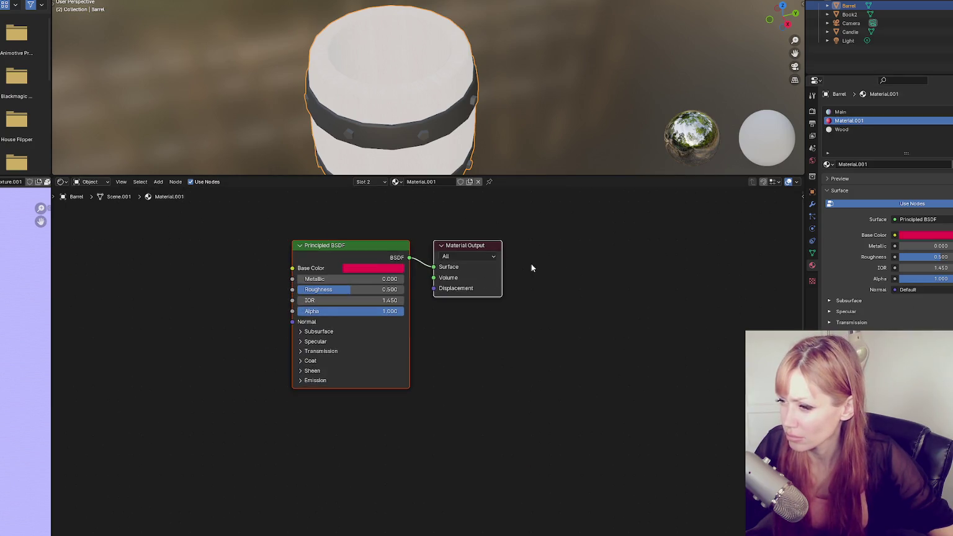
{"action": "left_click", "coordinate": [839, 130]}
{"action": "key", "text": "Home"}
{"action": "scroll", "coordinate": [537, 334], "scroll_direction": "up", "scroll_amount": 5}
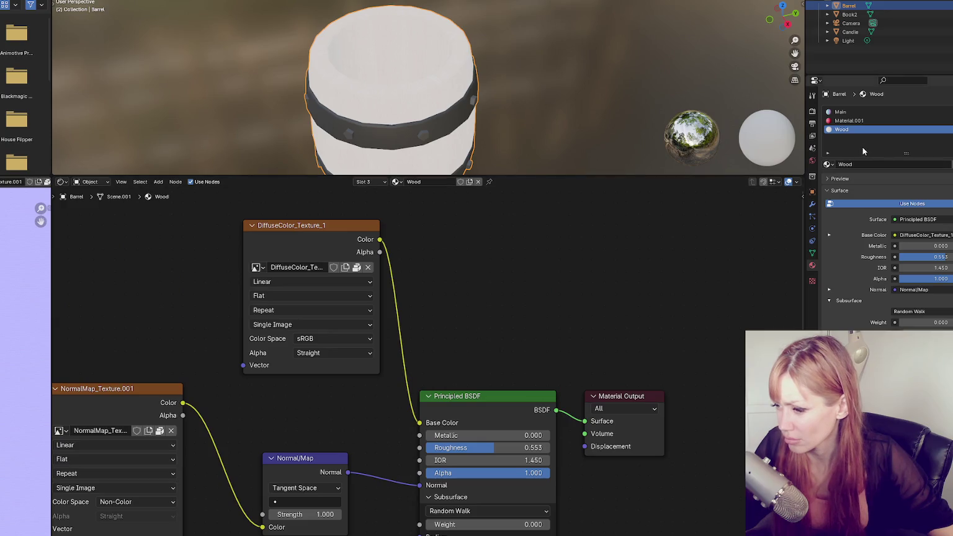
{"action": "left_click", "coordinate": [856, 121]}
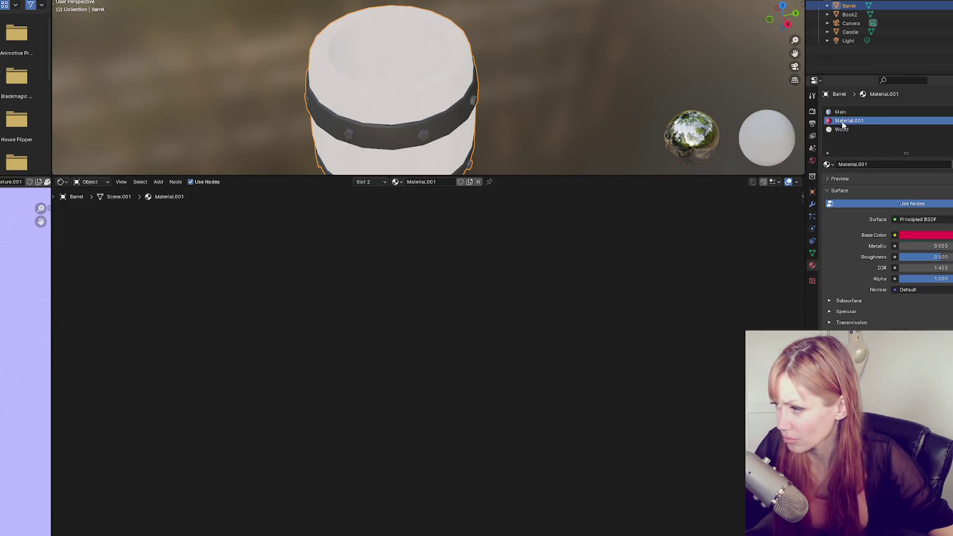
{"action": "scroll", "coordinate": [548, 404], "scroll_direction": "down", "scroll_amount": 5}
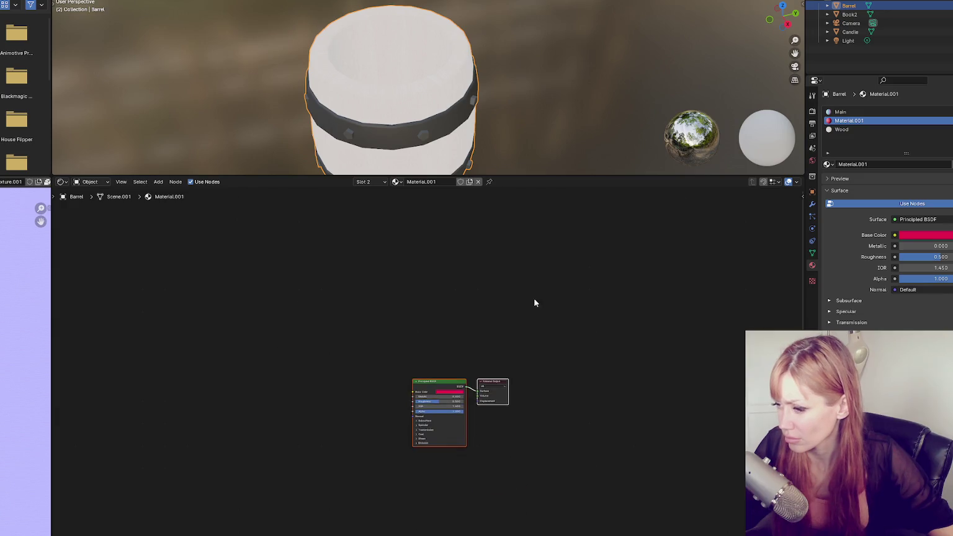
{"action": "scroll", "coordinate": [521, 281], "scroll_direction": "up", "scroll_amount": 5}
{"action": "scroll", "coordinate": [599, 380], "scroll_direction": "down", "scroll_amount": 2}
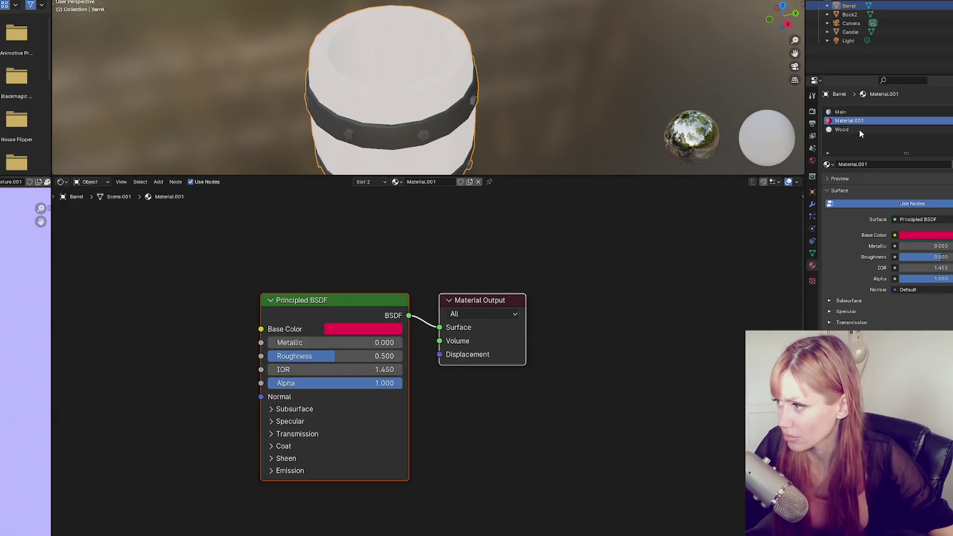
{"action": "left_click", "coordinate": [859, 129]}
{"action": "scroll", "coordinate": [521, 465], "scroll_direction": "up", "scroll_amount": 5}
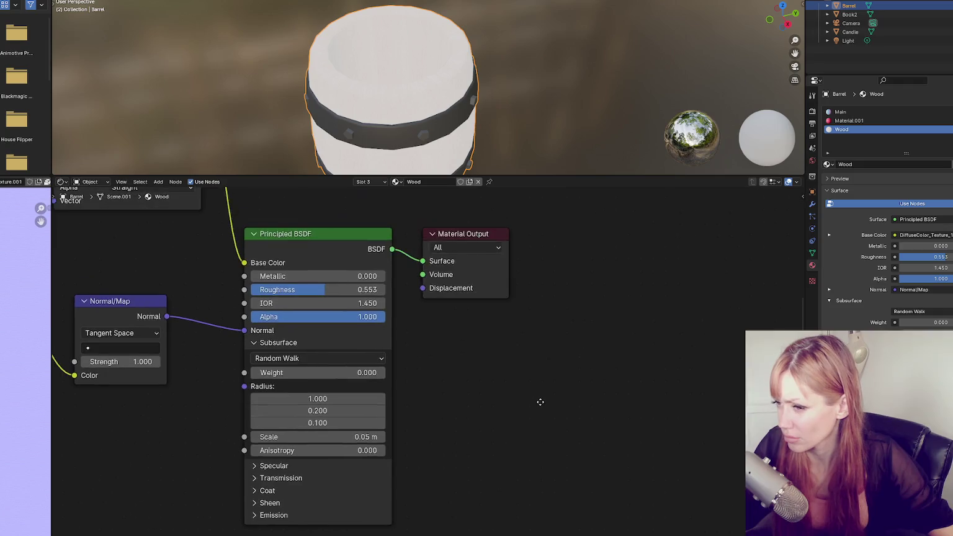
{"action": "left_click_drag", "start_coordinate": [671, 481], "coordinate": [706, 528]}
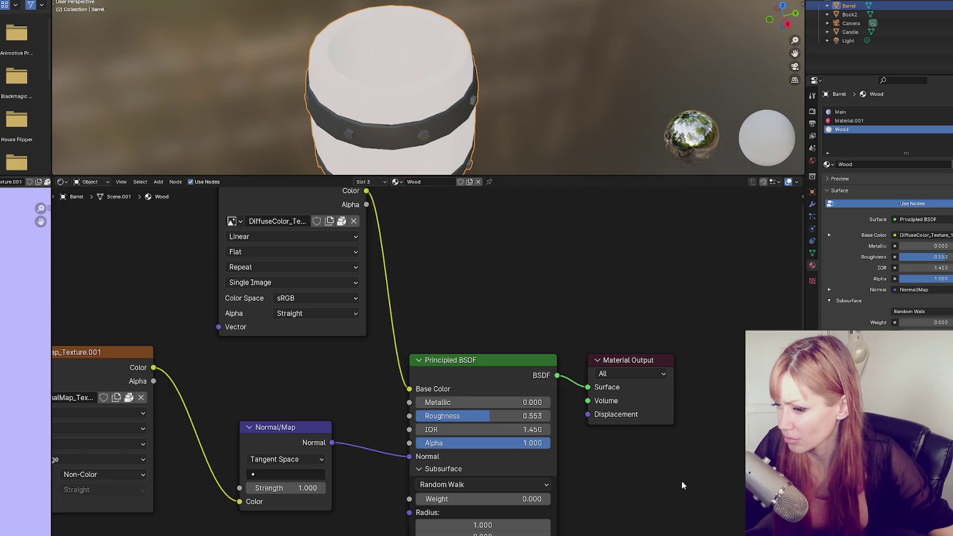
- Keep Linear interpolation on the wood texture and try Box projection, leaving Blend unchanged
{"action": "left_click", "coordinate": [462, 394]}
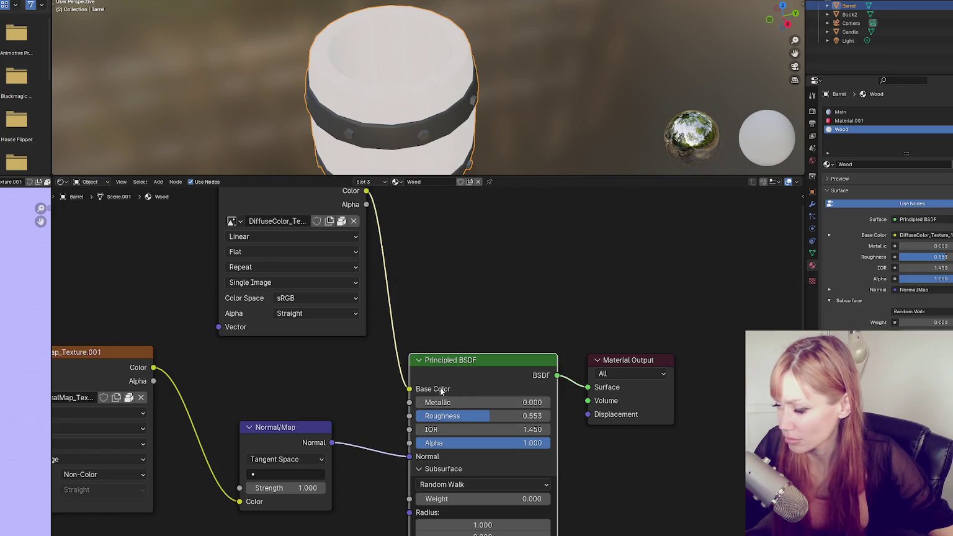
{"action": "left_click", "coordinate": [258, 237]}
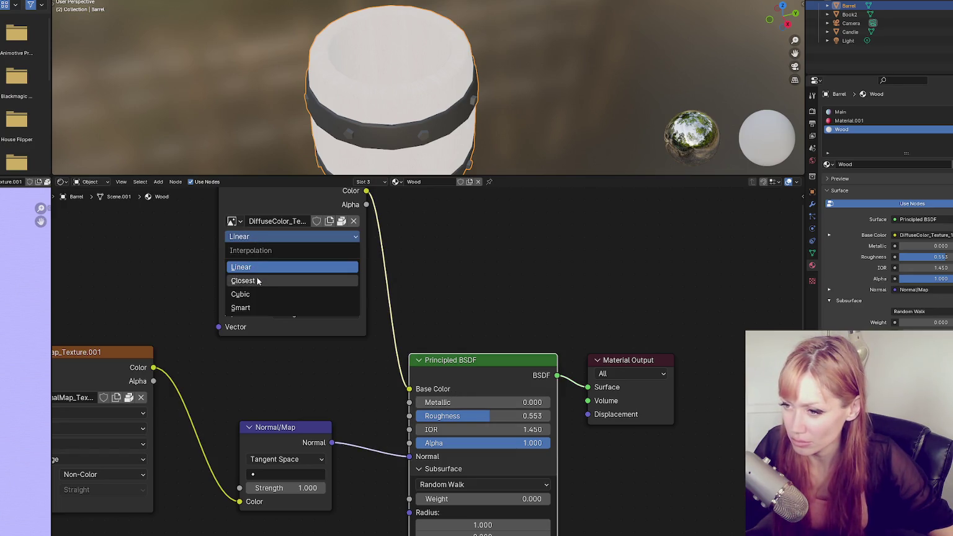
{"action": "left_click", "coordinate": [259, 266]}
{"action": "left_click", "coordinate": [282, 251]}
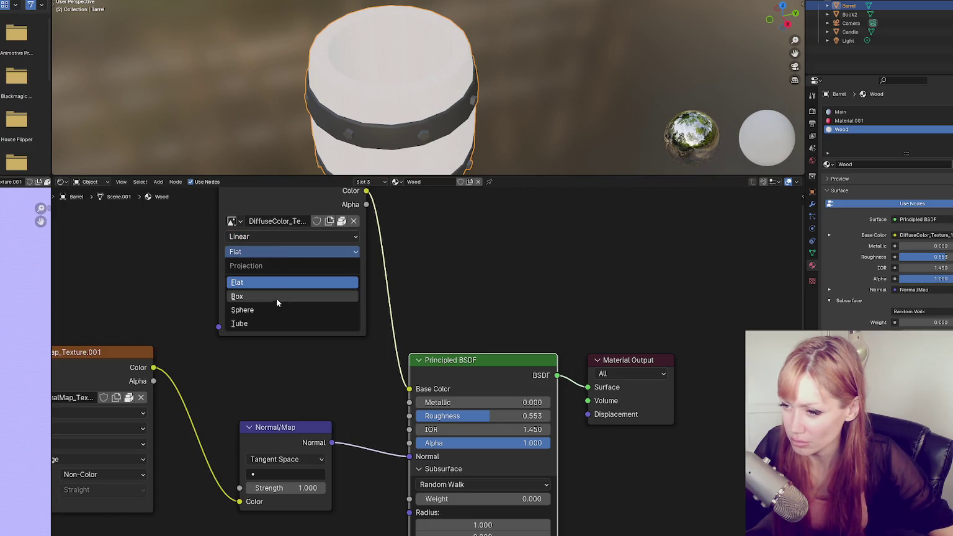
{"action": "left_click", "coordinate": [277, 297]}
{"action": "left_click", "coordinate": [274, 267]}
{"action": "left_click", "coordinate": [276, 260]}
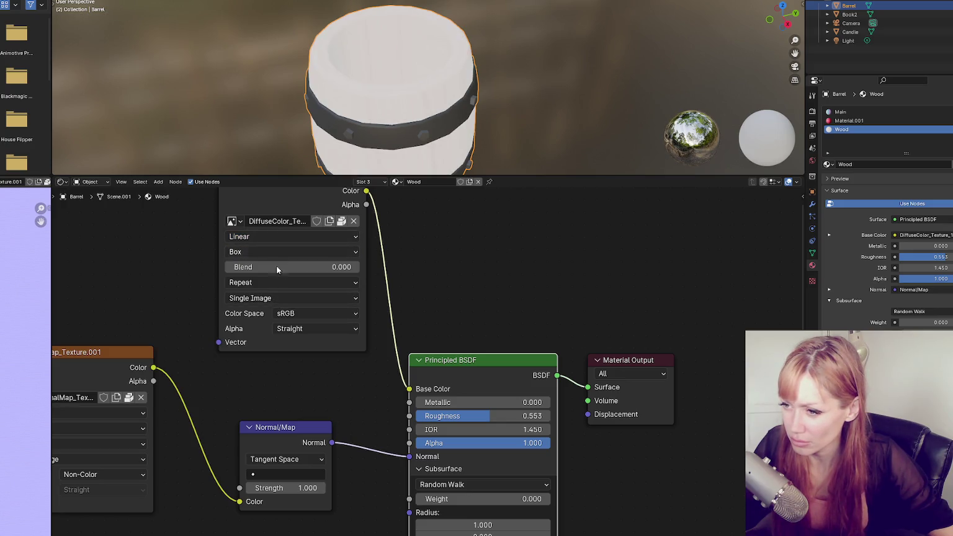
- Cycle the wood texture's projection through Sphere and Tube, then return it to Flat
{"action": "left_click", "coordinate": [286, 251]}
{"action": "left_click", "coordinate": [277, 308]}
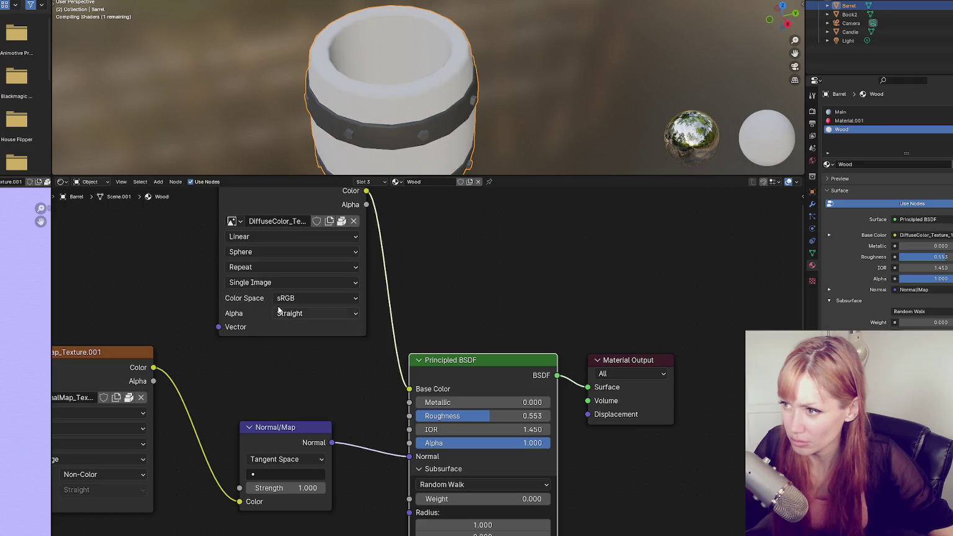
{"action": "left_click", "coordinate": [276, 252]}
{"action": "left_click", "coordinate": [271, 323]}
{"action": "left_click", "coordinate": [281, 251]}
{"action": "left_click", "coordinate": [276, 252]}
{"action": "left_click", "coordinate": [277, 253]}
{"action": "left_click", "coordinate": [275, 282]}
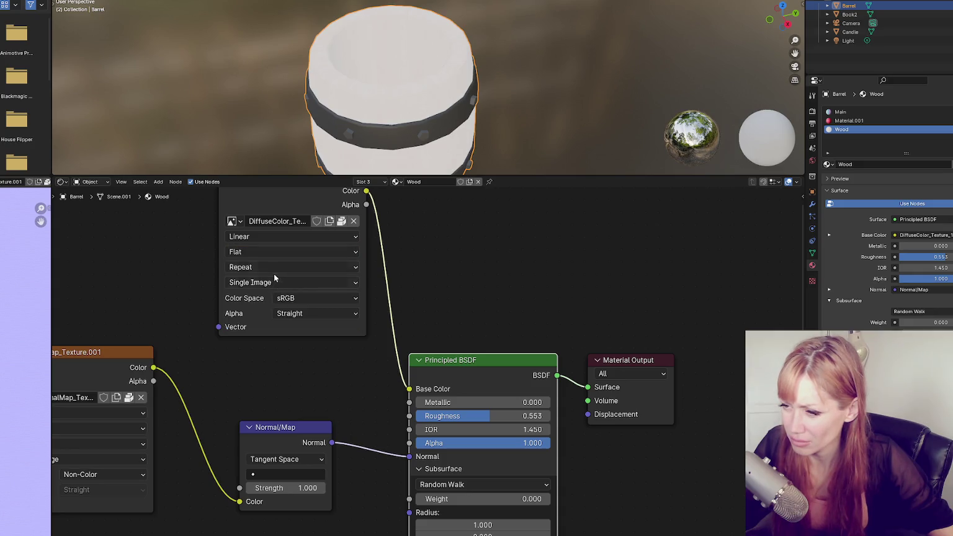
- Toggle the wood texture's alpha mode to None and back to Straight
{"action": "left_click", "coordinate": [322, 313]}
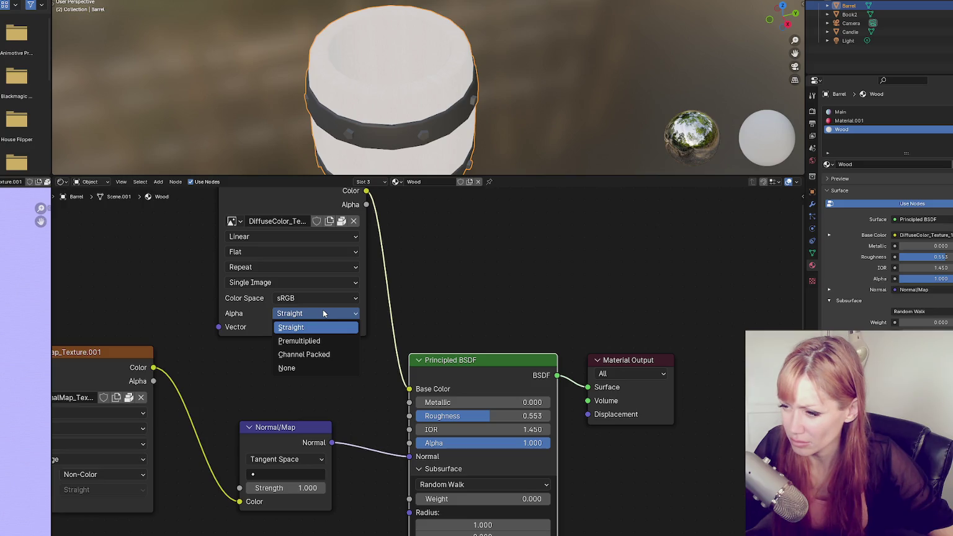
{"action": "left_click", "coordinate": [315, 366]}
{"action": "left_click", "coordinate": [316, 314]}
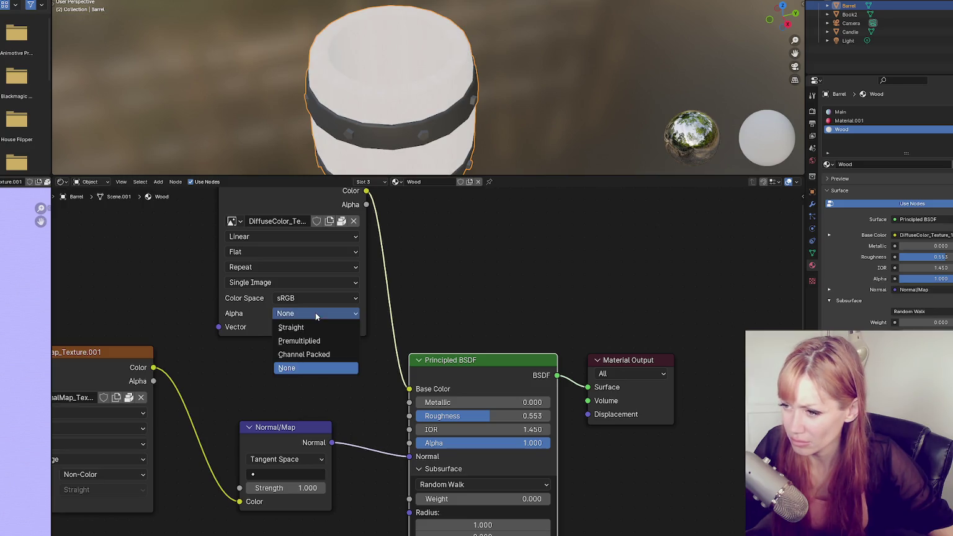
{"action": "left_click", "coordinate": [290, 327]}
- Check the colour space and display the wood diffuse image, leaving its name unchanged
{"action": "left_click", "coordinate": [314, 298]}
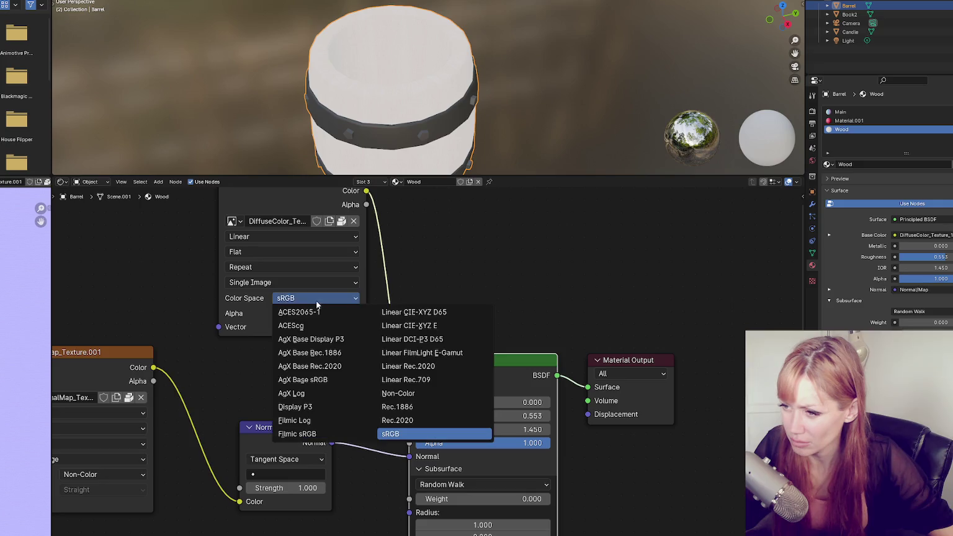
{"action": "left_click", "coordinate": [264, 298]}
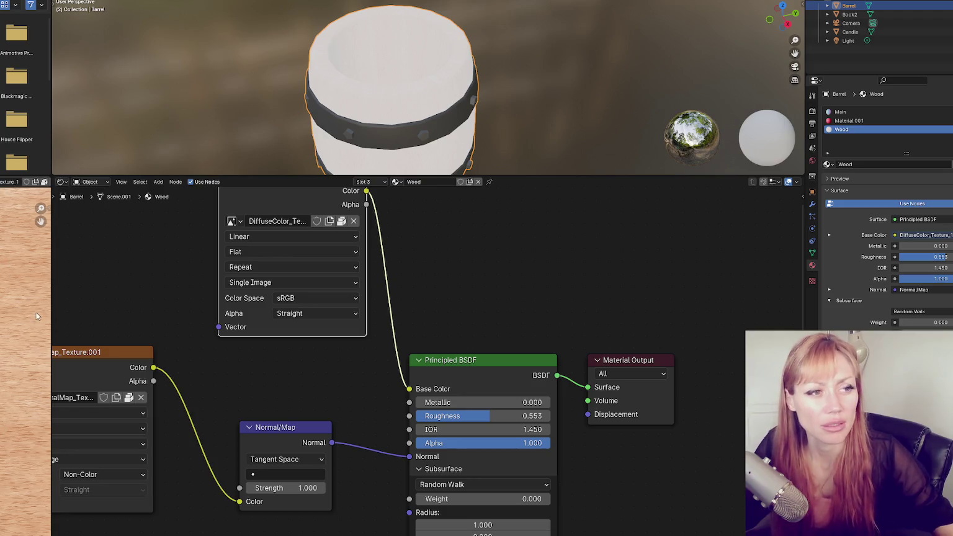
{"action": "left_click", "coordinate": [256, 225]}
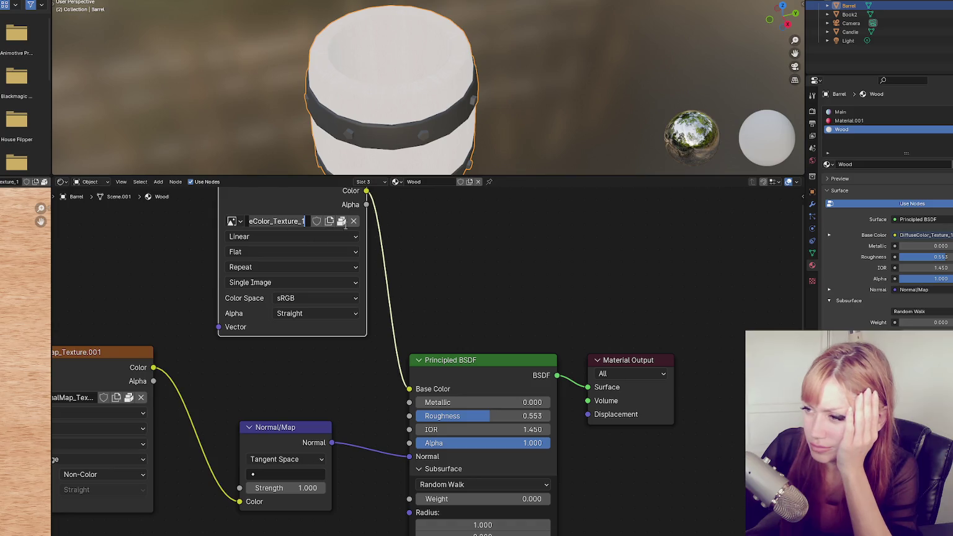
{"action": "left_click", "coordinate": [453, 285]}
{"action": "scroll", "coordinate": [459, 266], "scroll_direction": "up", "scroll_amount": 3}
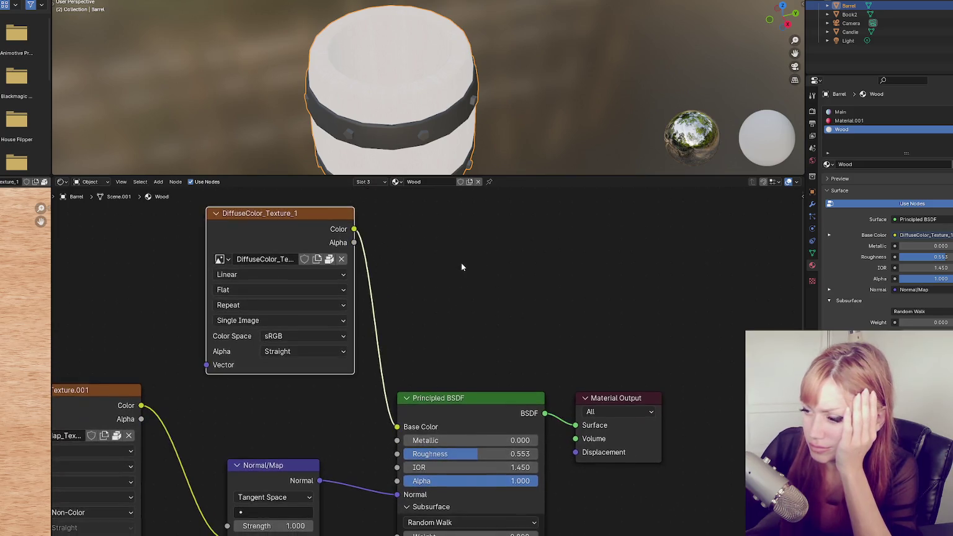
{"action": "scroll", "coordinate": [496, 364], "scroll_direction": "down", "scroll_amount": 1}
{"action": "left_click_drag", "start_coordinate": [504, 357], "coordinate": [524, 228]}
{"action": "left_click", "coordinate": [394, 360]}
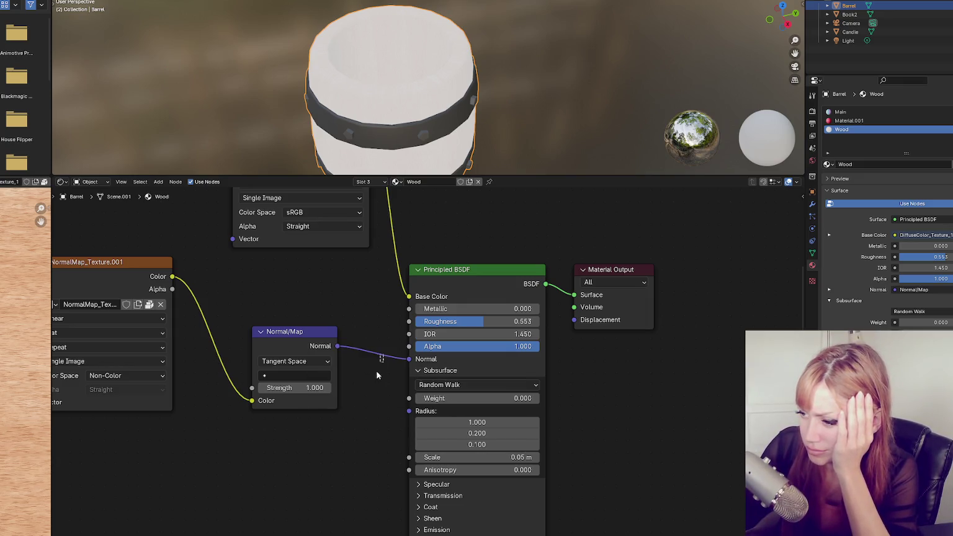
{"action": "right_click", "coordinate": [357, 372]}
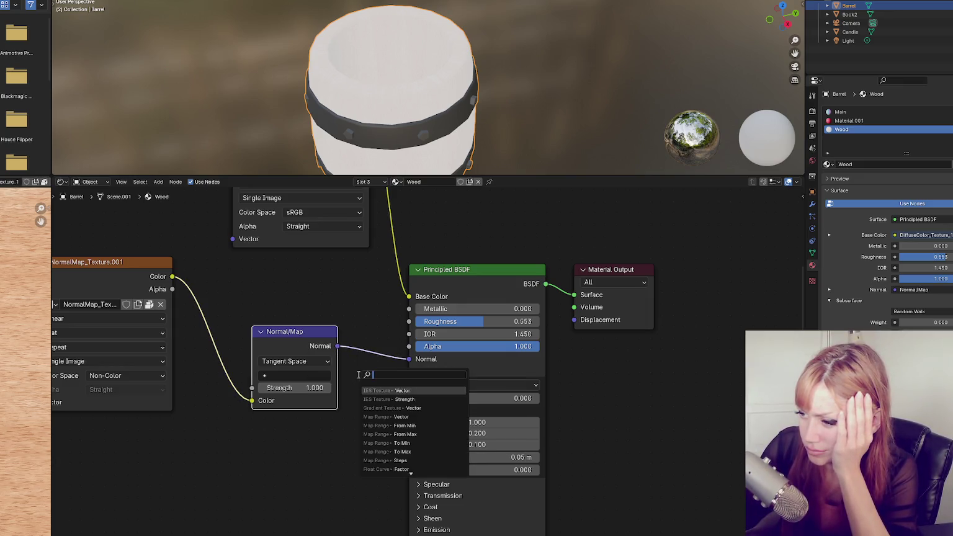
{"action": "right_click", "coordinate": [407, 359]}
{"action": "left_click", "coordinate": [396, 385]}
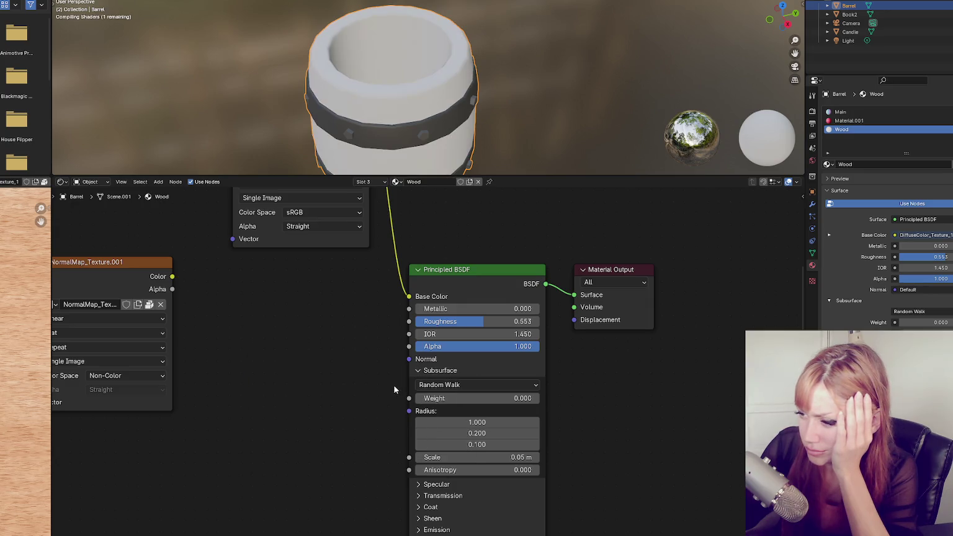
{"action": "key", "text": "ctrl+z"}
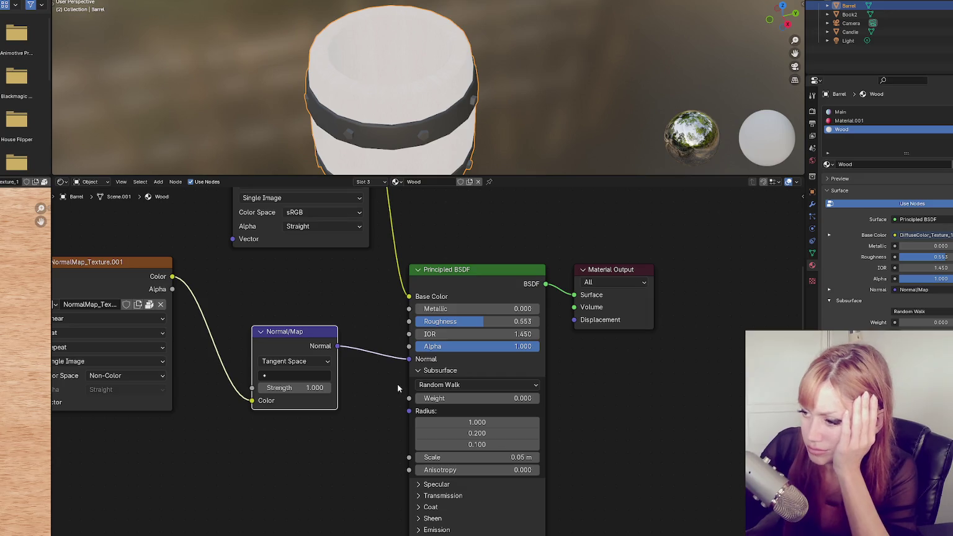
{"action": "right_click", "coordinate": [385, 357]}
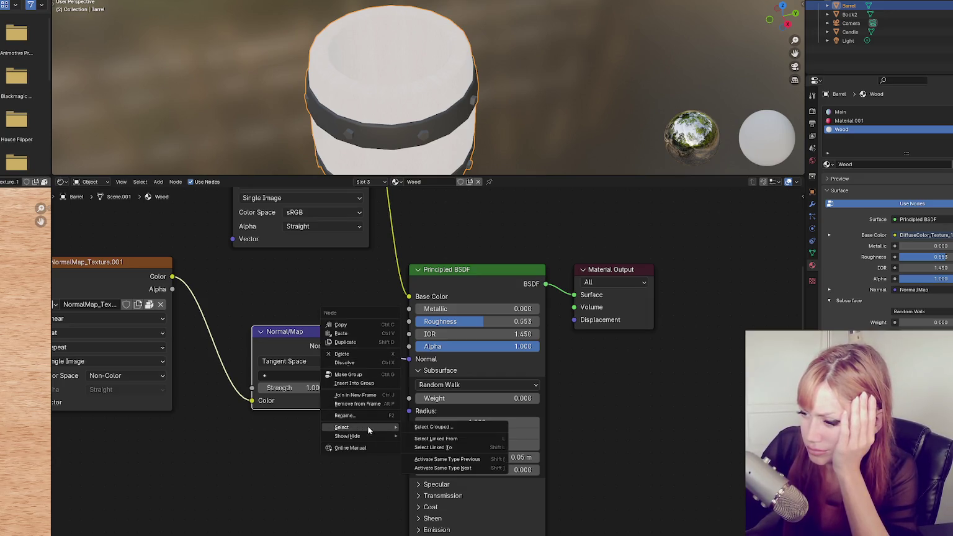
{"action": "left_click", "coordinate": [368, 364]}
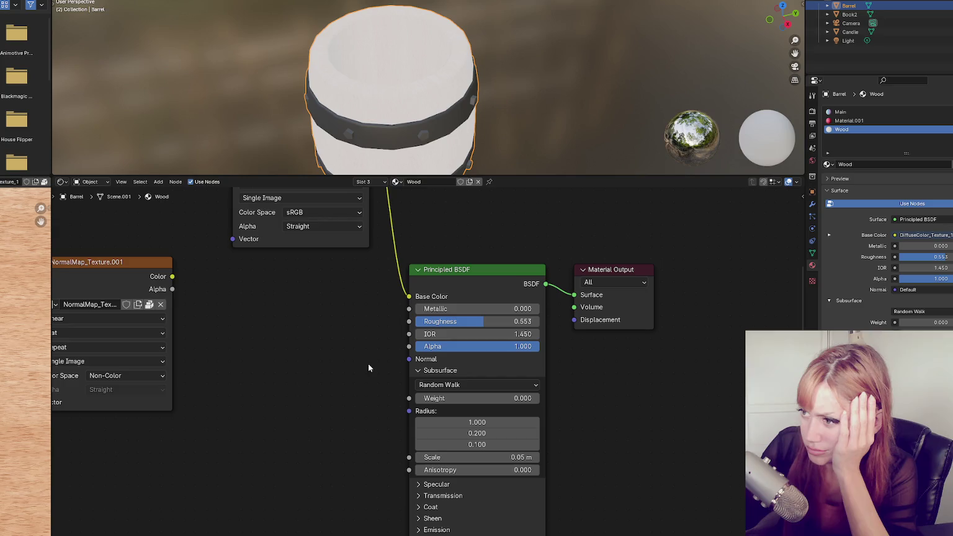
{"action": "key", "text": "ctrl+z"}
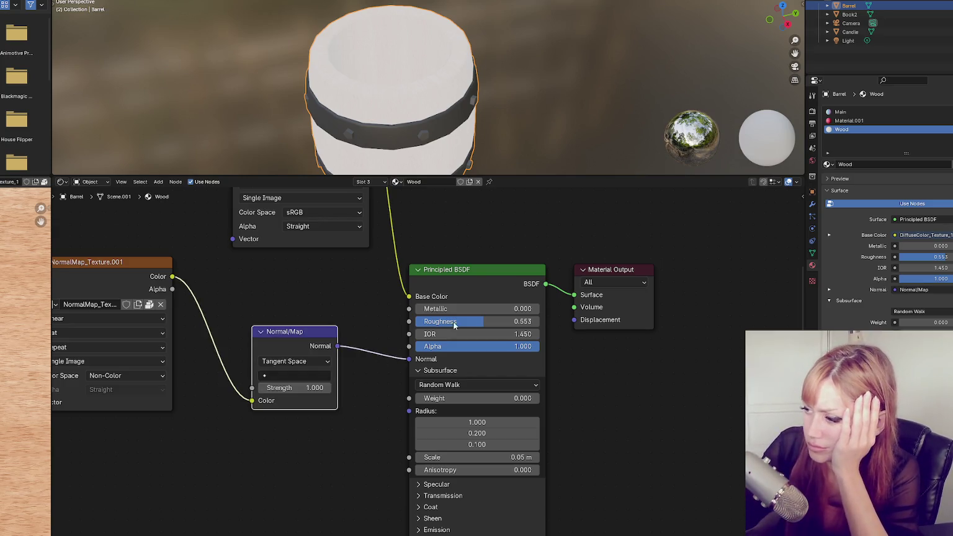
{"action": "scroll", "coordinate": [651, 297], "scroll_direction": "up", "scroll_amount": 5}
{"action": "left_click", "coordinate": [594, 360]}
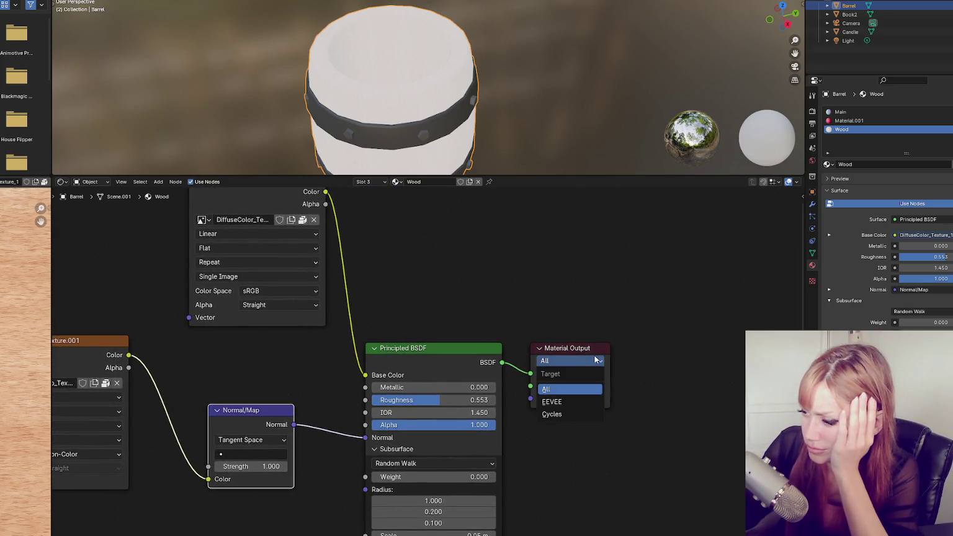
{"action": "left_click", "coordinate": [577, 390]}
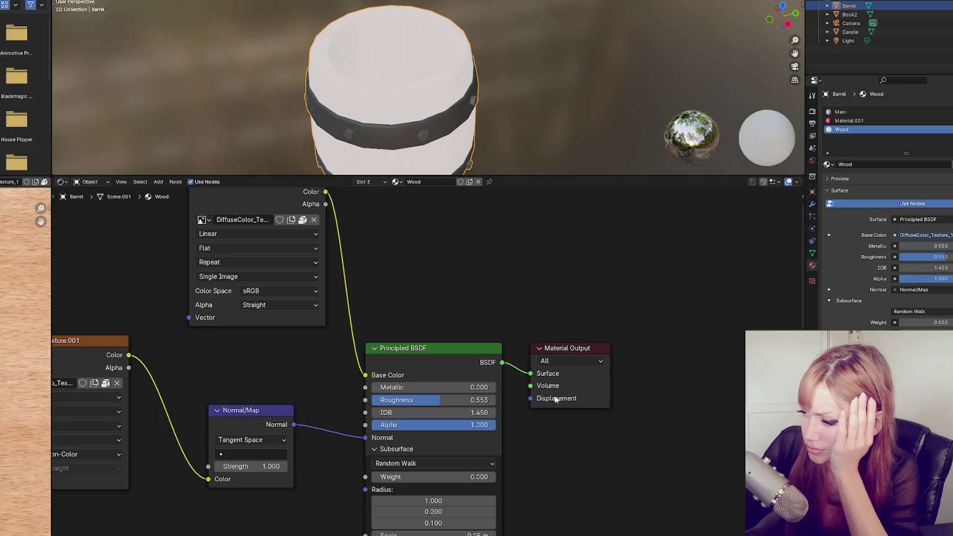
{"action": "scroll", "coordinate": [448, 292], "scroll_direction": "up", "scroll_amount": 5}
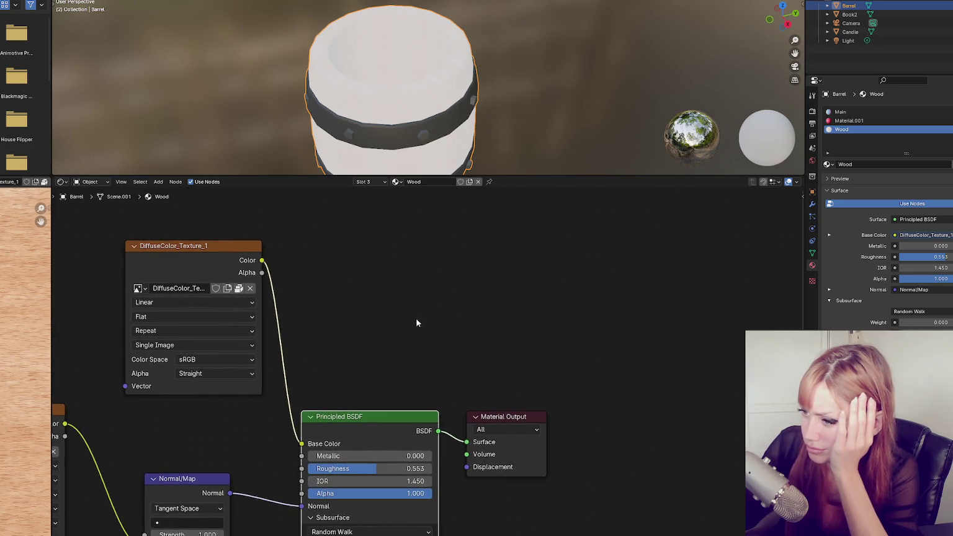
- Remove the Material.001 slot from the barrel's material list
{"action": "scroll", "coordinate": [490, 322], "scroll_direction": "left", "scroll_amount": 5}
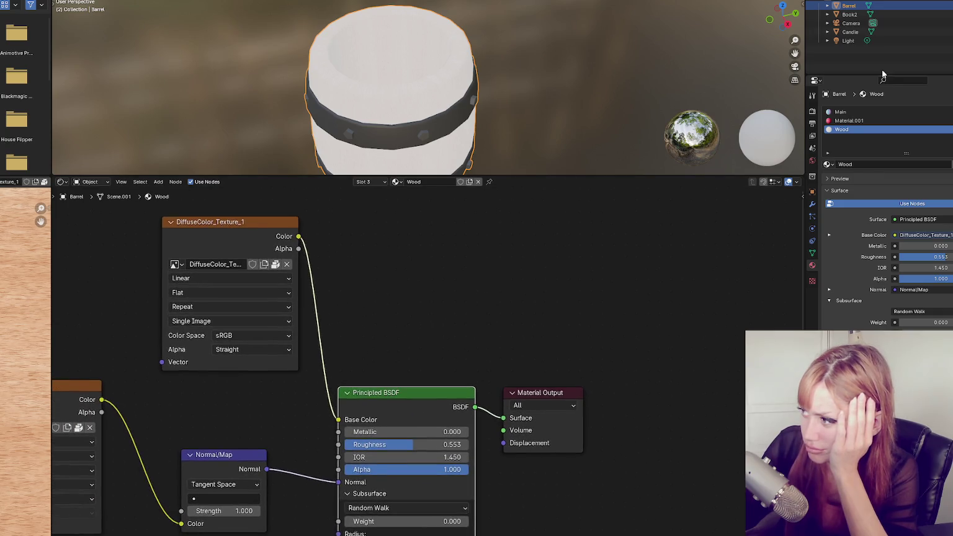
{"action": "left_click", "coordinate": [855, 113]}
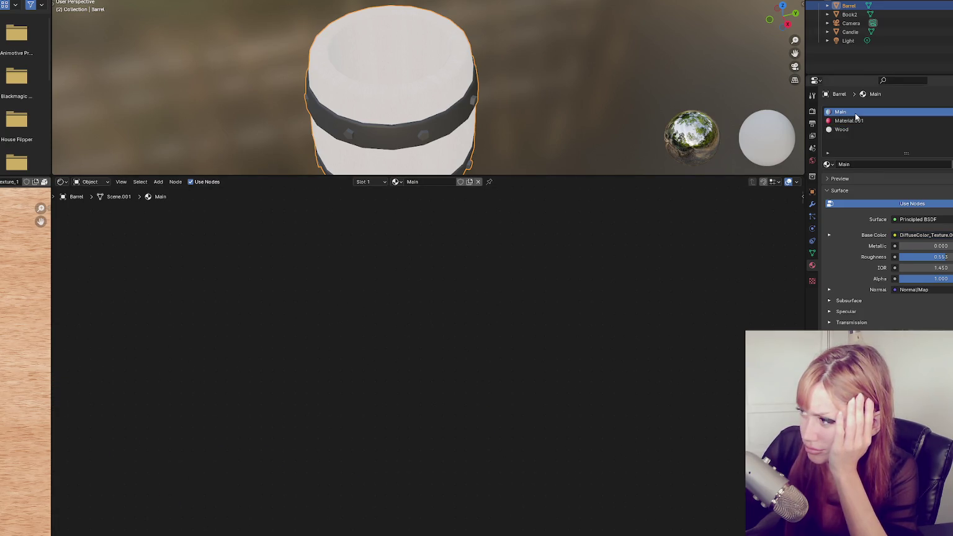
{"action": "left_click", "coordinate": [856, 121]}
{"action": "left_click", "coordinate": [912, 115]}
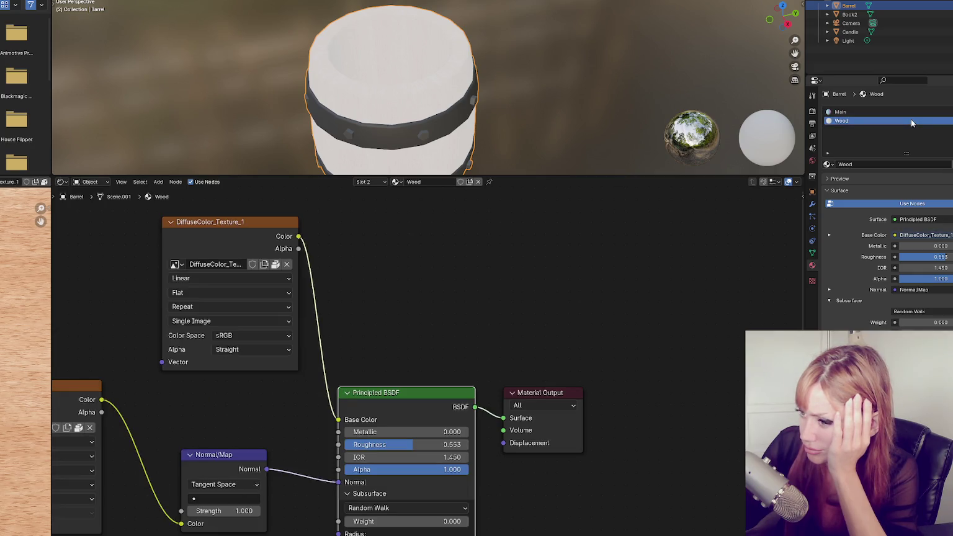
- Briefly disconnect Main's Base Color texture, undo it, and return to the Wood material
{"action": "left_click", "coordinate": [943, 236]}
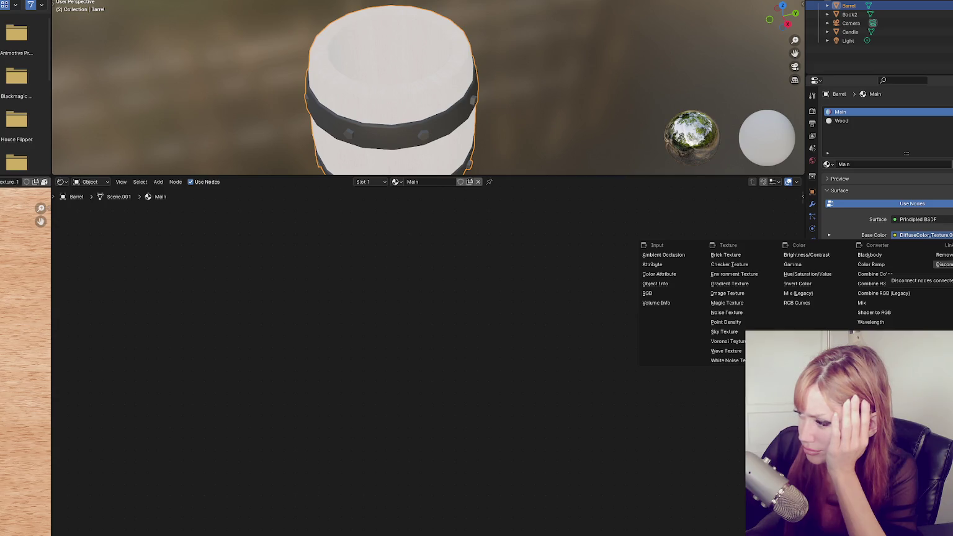
{"action": "left_click", "coordinate": [944, 265]}
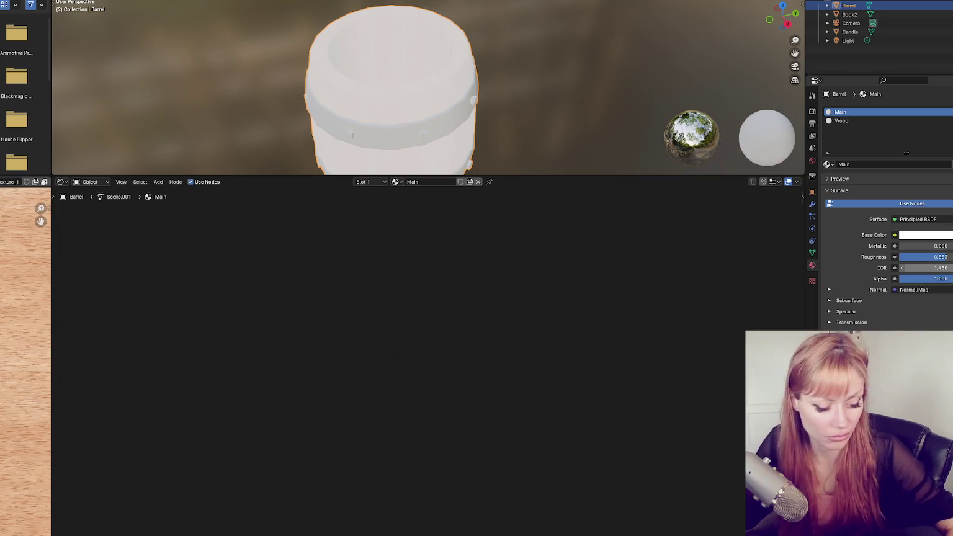
{"action": "key", "text": "ctrl+z"}
{"action": "left_click", "coordinate": [841, 121]}
{"action": "left_click", "coordinate": [918, 219]}
{"action": "left_click", "coordinate": [911, 112]}
{"action": "left_click", "coordinate": [911, 121]}
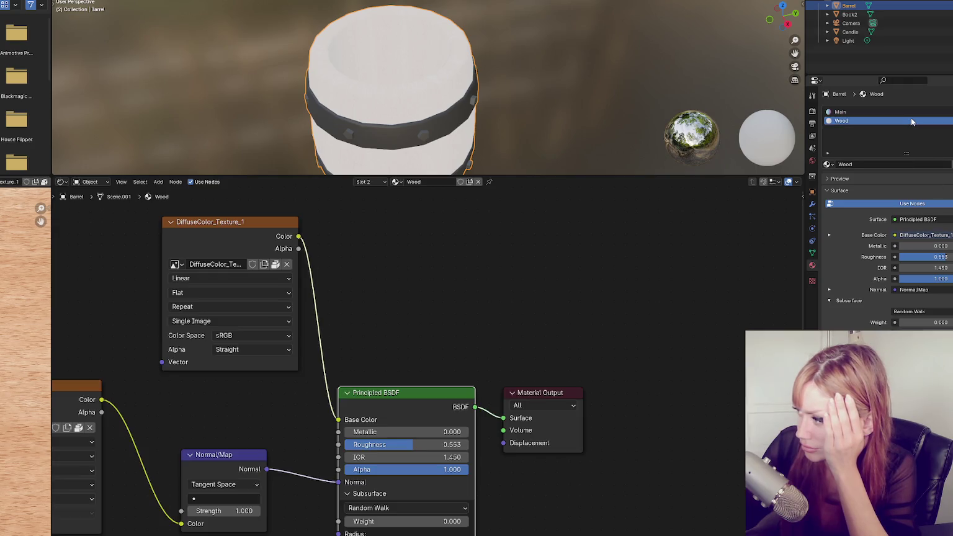
- Disconnect Wood's Base Color texture, make the colour blue, and try Roughness 1.000 before undoing
{"action": "left_click", "coordinate": [945, 237]}
{"action": "left_click", "coordinate": [947, 265]}
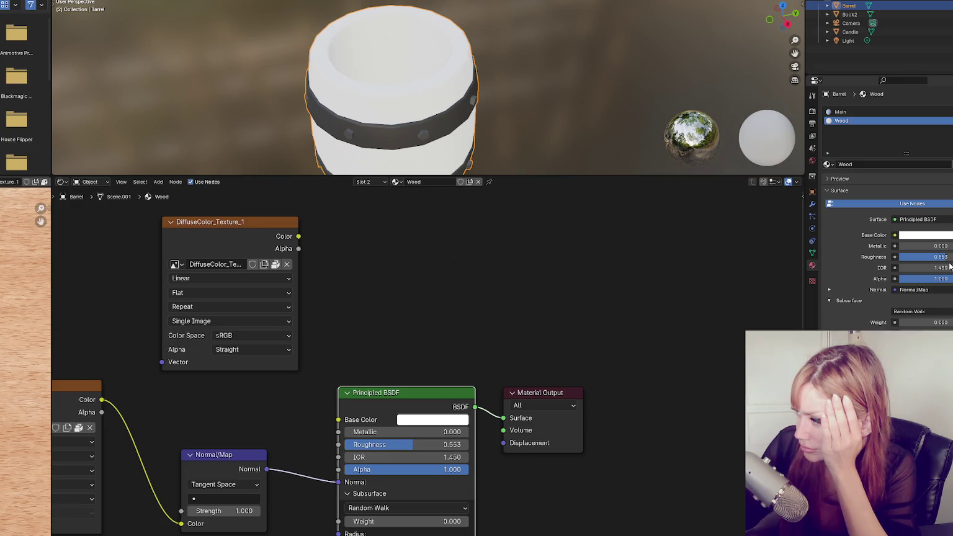
{"action": "left_click", "coordinate": [931, 236]}
{"action": "mouse_move", "coordinate": [924, 131]}
{"action": "left_mouse_down"}
{"action": "mouse_move", "coordinate": [911, 154]}
{"action": "mouse_move", "coordinate": [940, 106]}
{"action": "mouse_move", "coordinate": [951, 122]}
{"action": "left_mouse_up"}
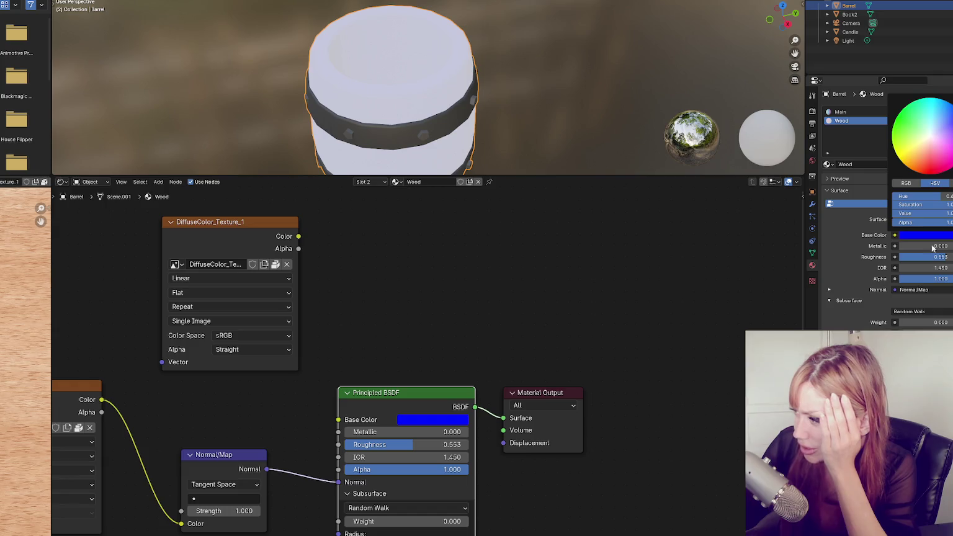
{"action": "mouse_move", "coordinate": [937, 256]}
{"action": "left_mouse_down"}
{"action": "mouse_move", "coordinate": [952, 257]}
{"action": "mouse_move", "coordinate": [931, 278]}
{"action": "mouse_move", "coordinate": [888, 279]}
{"action": "left_mouse_up"}
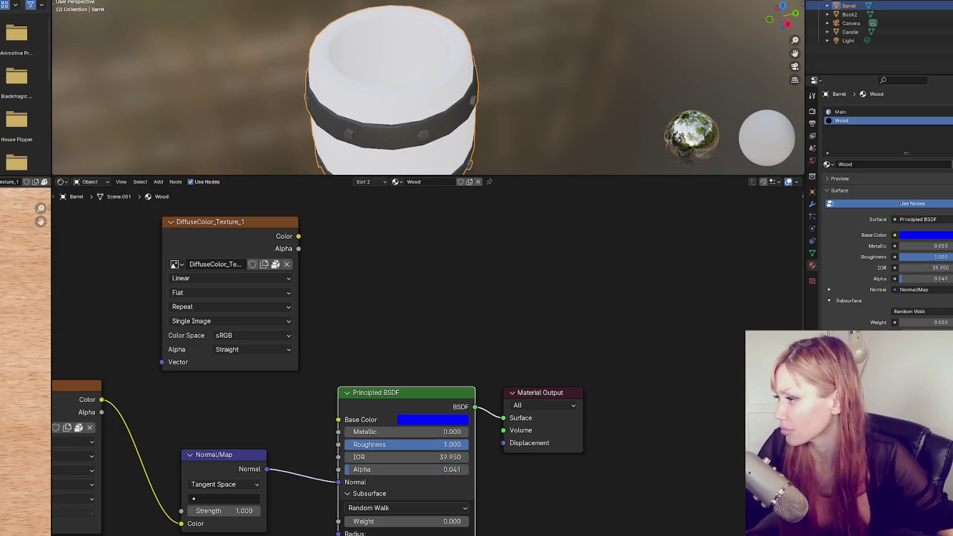
{"action": "key", "text": "ctrl+z"}
{"action": "key", "text": "ctrl+z"}
{"action": "key", "text": "ctrl+z"}
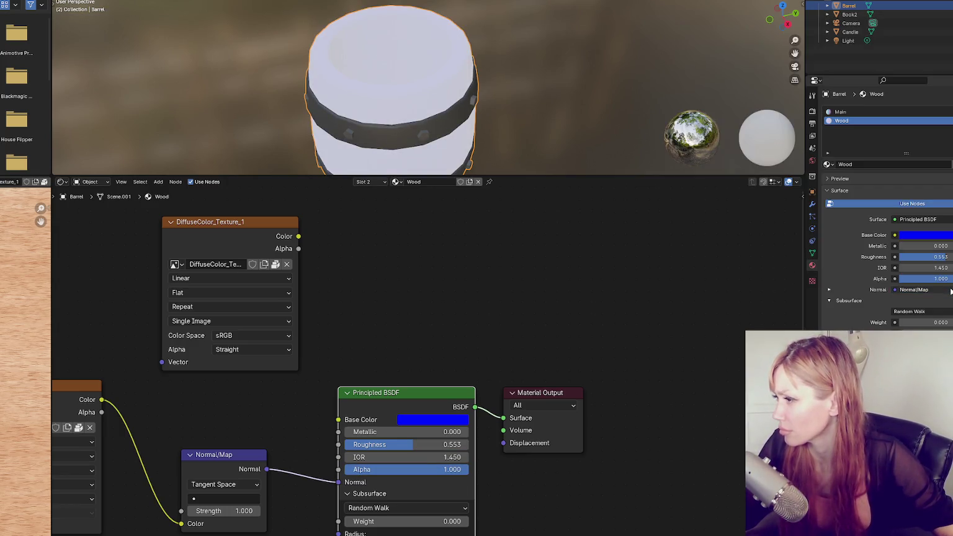
- Disconnect the normal map from the shader and set Subsurface Weight to 1.000
{"action": "left_click", "coordinate": [906, 288]}
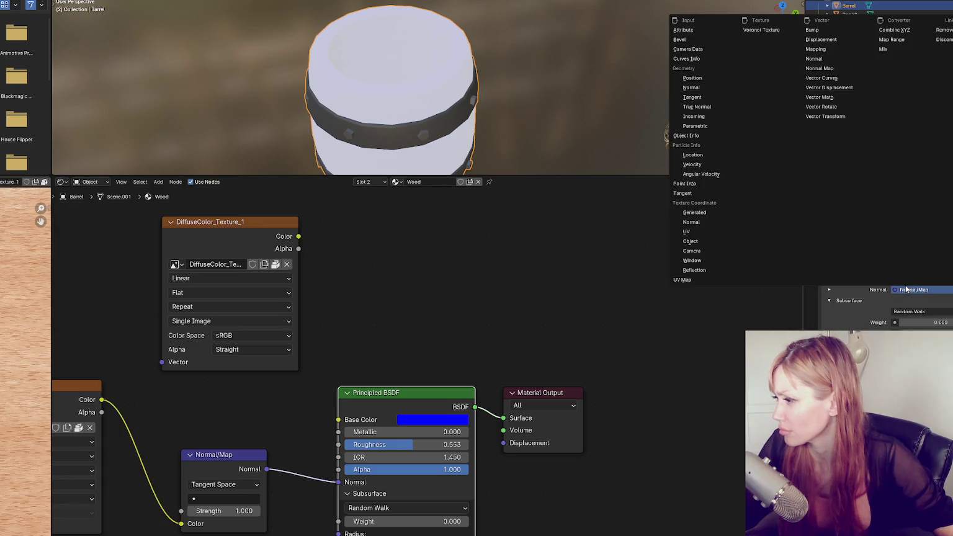
{"action": "left_click", "coordinate": [942, 30]}
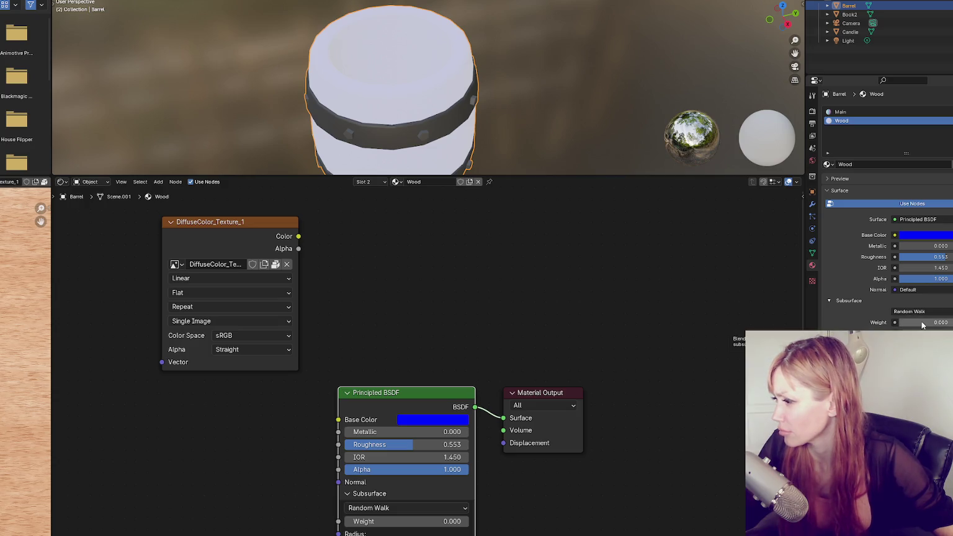
{"action": "left_click_drag", "start_coordinate": [923, 325], "coordinate": [952, 325]}
{"action": "left_click", "coordinate": [933, 321]}
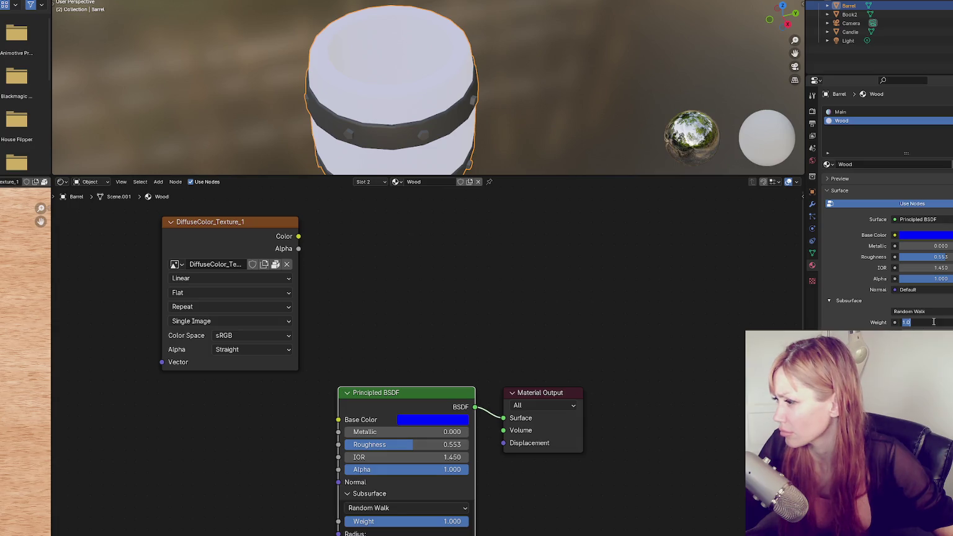
{"action": "left_click", "coordinate": [681, 279]}
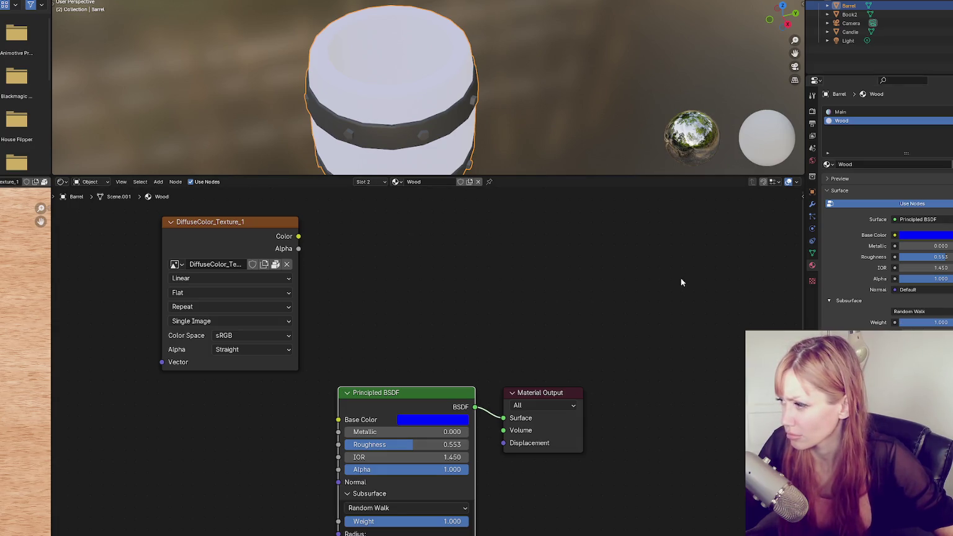
- Adjust the roughness and set Subsurface Weight to 0
{"action": "left_click_drag", "start_coordinate": [947, 257], "coordinate": [952, 257]}
{"action": "left_click", "coordinate": [932, 322]}
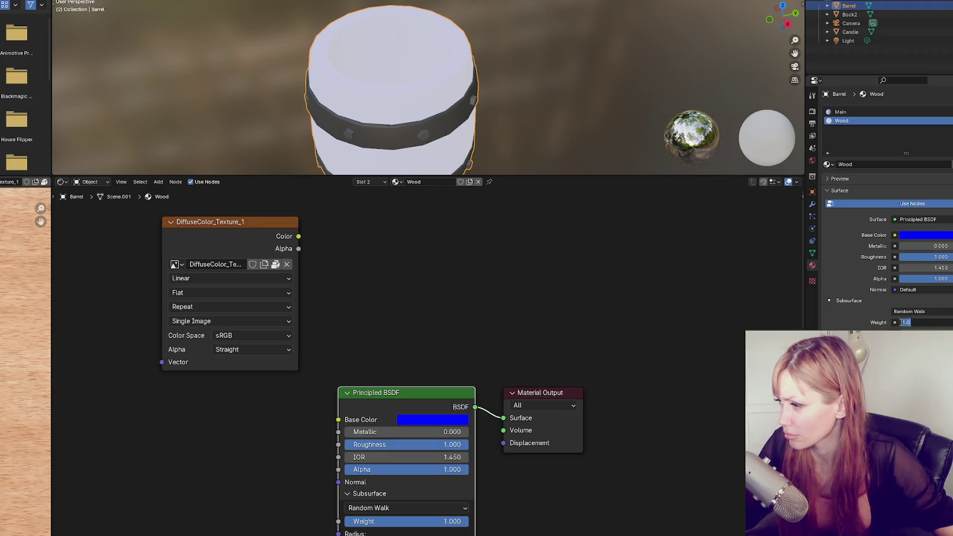
{"action": "key", "text": "Return"}
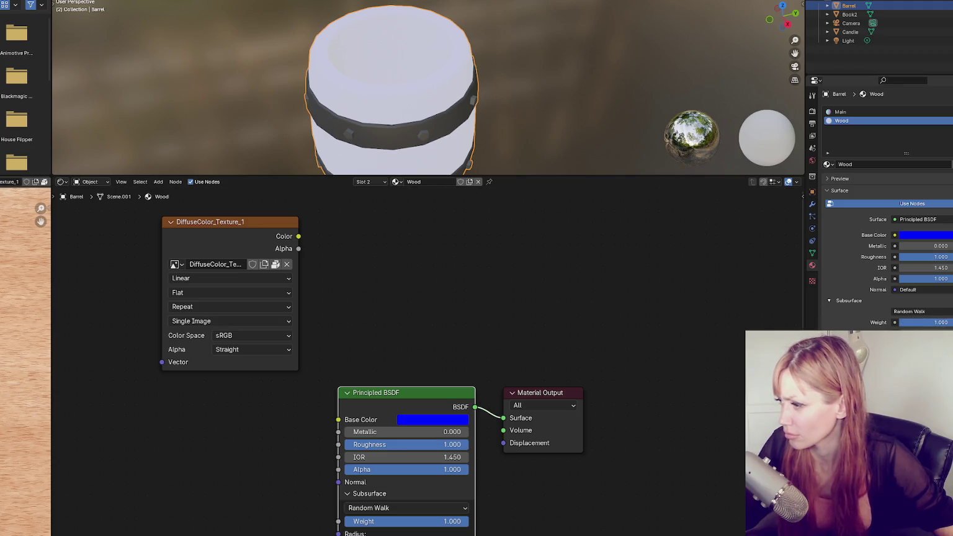
{"action": "left_click", "coordinate": [939, 322]}
{"action": "type", "text": "0"}
{"action": "key", "text": "Return"}
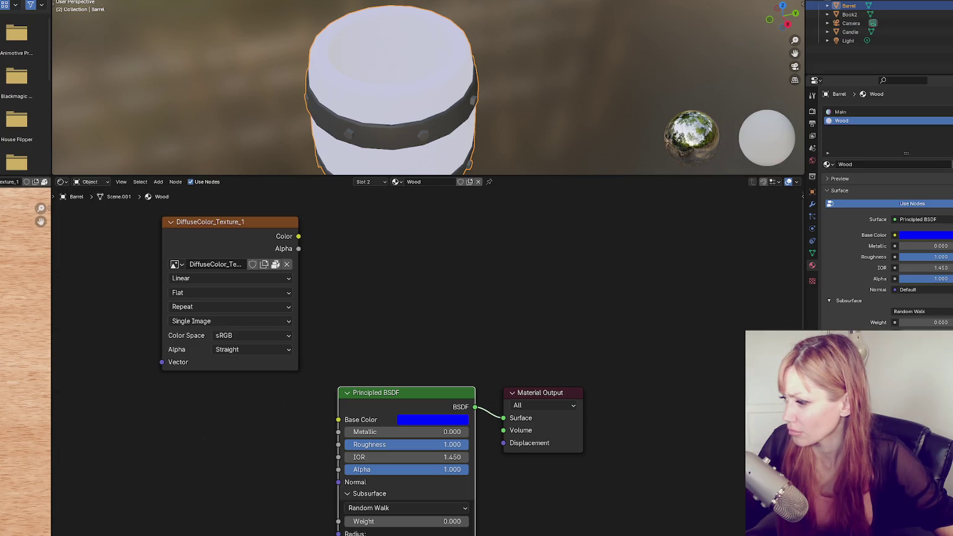
- Inspect the Wood material's Base Color picker
{"action": "left_click", "coordinate": [924, 234]}
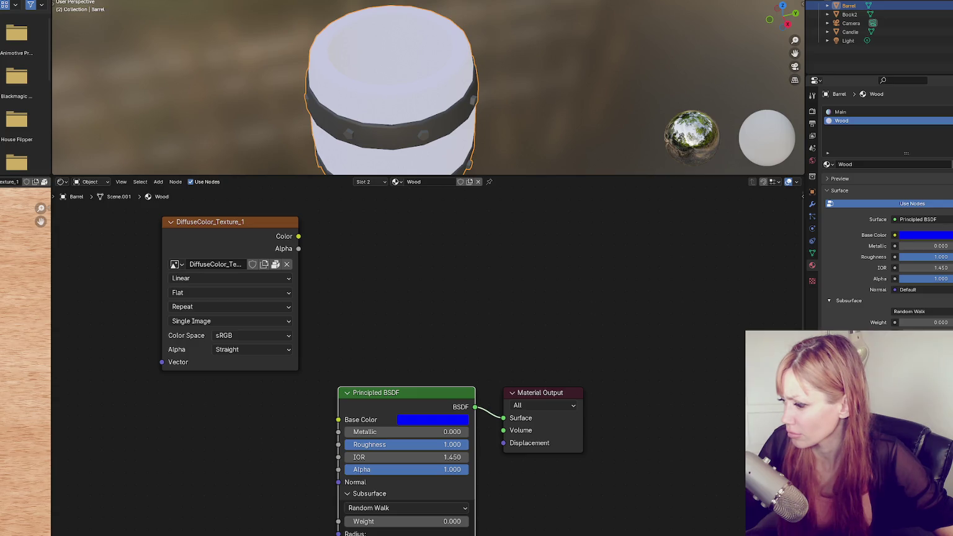
{"action": "scroll", "coordinate": [887, 211], "scroll_direction": "down", "scroll_amount": 3}
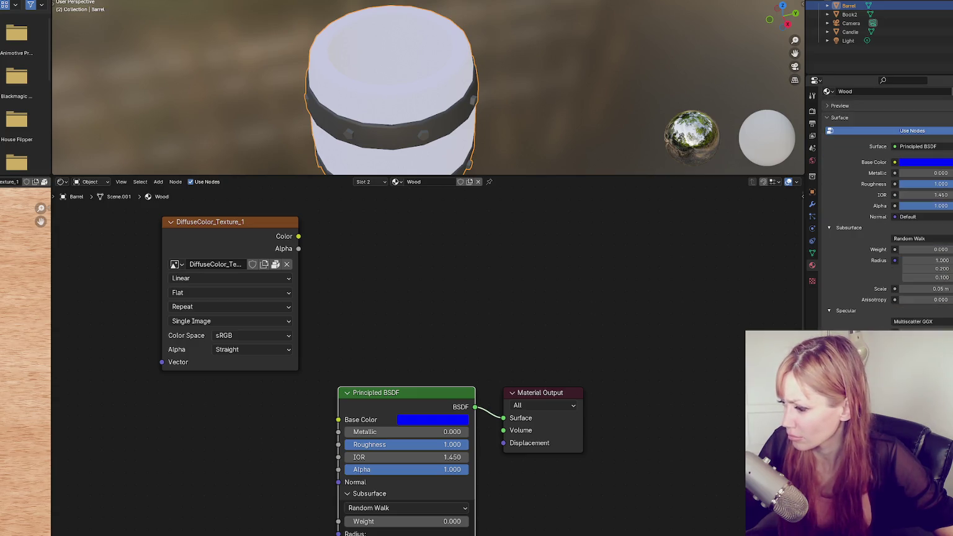
{"action": "scroll", "coordinate": [887, 205], "scroll_direction": "down", "scroll_amount": 2}
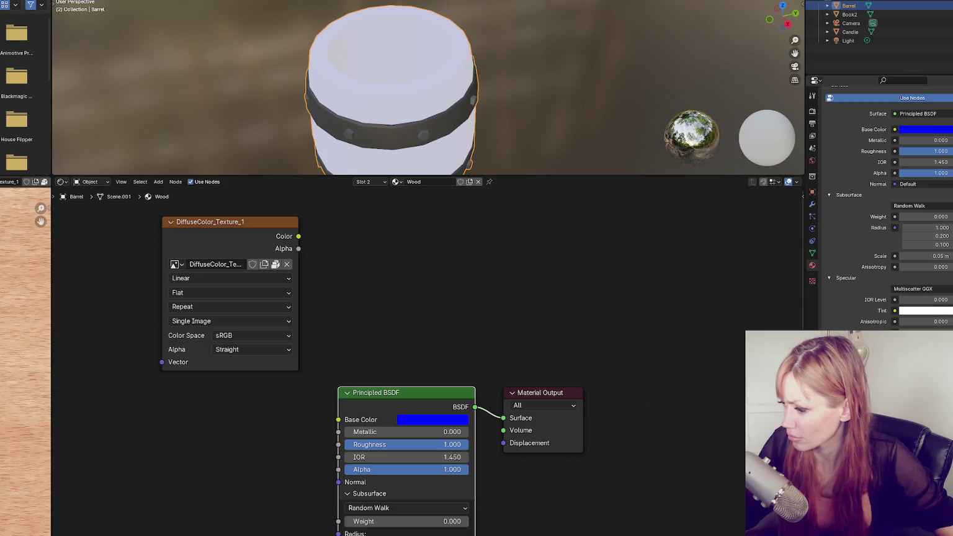
{"action": "scroll", "coordinate": [887, 211], "scroll_direction": "down", "scroll_amount": 1}
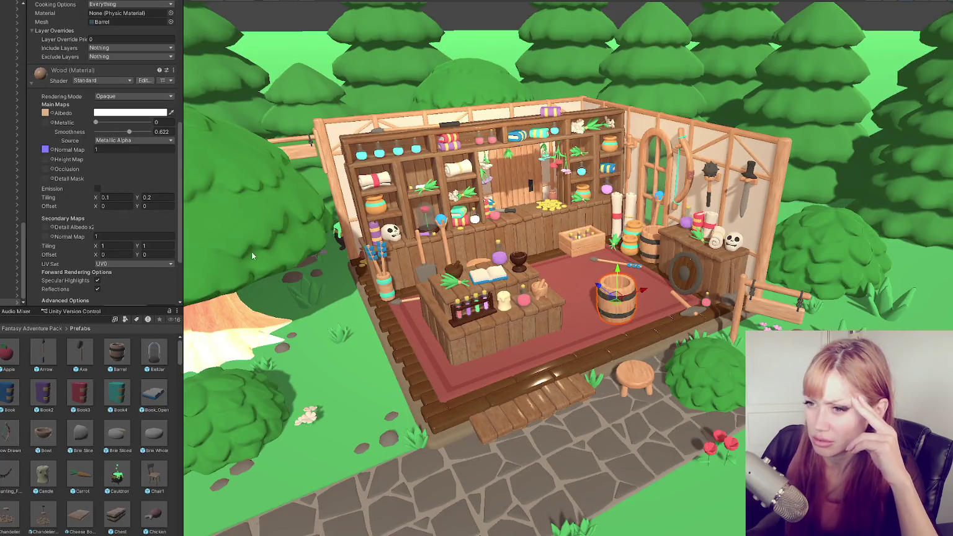
- Expand the Barrel's Main (Material) section in the Inspector below the Wood material
{"action": "scroll", "coordinate": [154, 205], "scroll_direction": "down", "scroll_amount": 3}
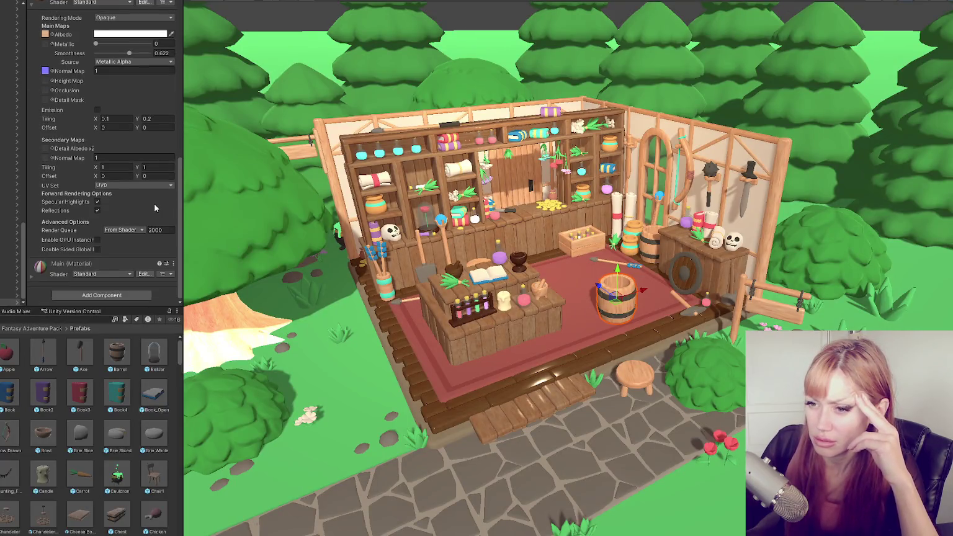
{"action": "left_click", "coordinate": [65, 267]}
{"action": "left_click", "coordinate": [104, 126]}
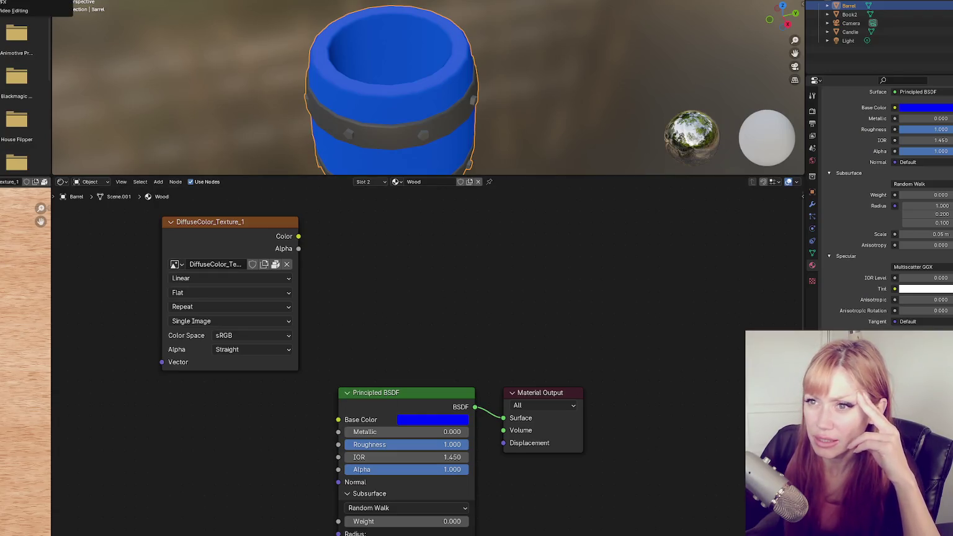
- Start a new Sculpting file unsaved, delete the sphere, and import Desktop/goodies test/Barrel.fbx
{"action": "left_click", "coordinate": [447, 279]}
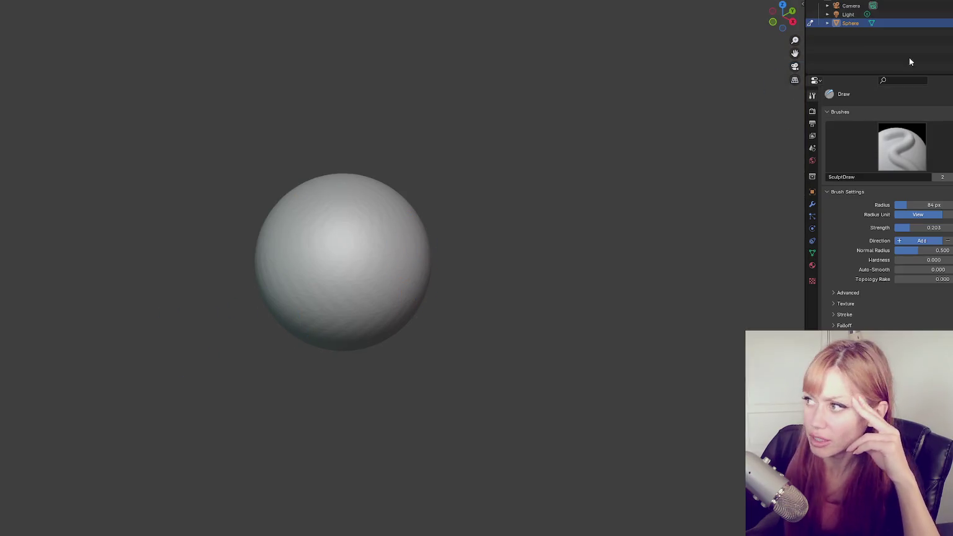
{"action": "key", "text": "Delete"}
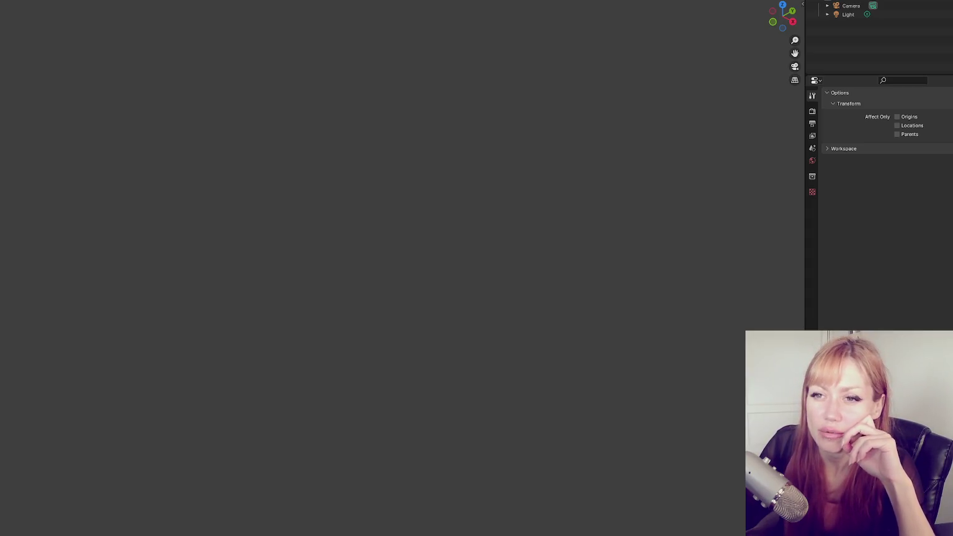
{"action": "left_click", "coordinate": [49, 178]}
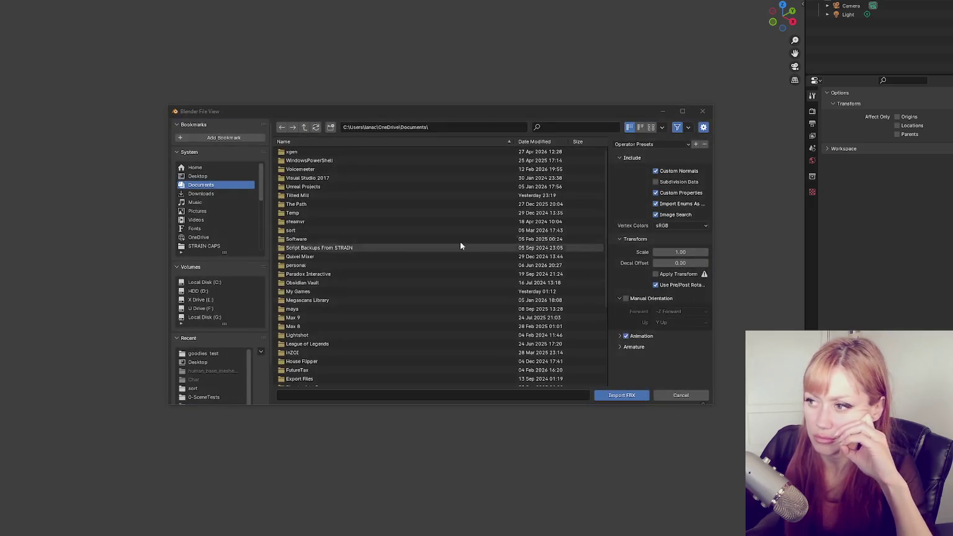
{"action": "left_click", "coordinate": [220, 177]}
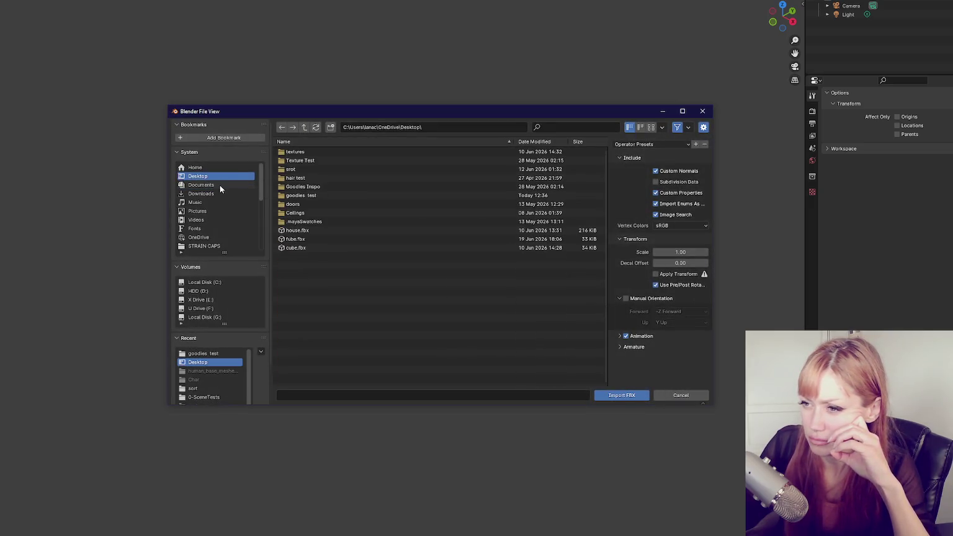
{"action": "double_click", "coordinate": [304, 195]}
{"action": "double_click", "coordinate": [302, 170]}
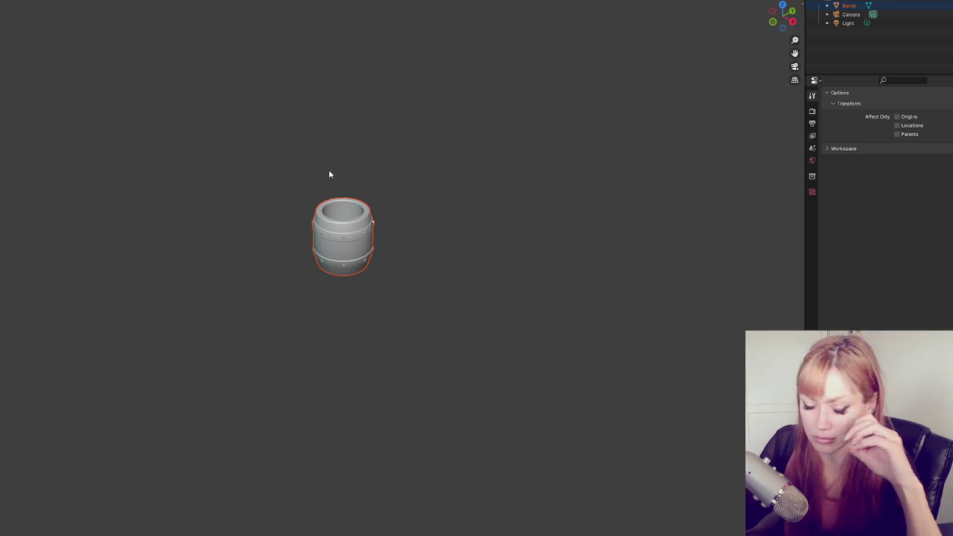
{"action": "key", "text": "alt+r"}
- In the Shading workspace, set the barrel's Wood material Emission Strength to 0
{"action": "scroll", "coordinate": [330, 213], "scroll_direction": "up", "scroll_amount": 2}
{"action": "scroll", "coordinate": [381, 179], "scroll_direction": "up", "scroll_amount": 3}
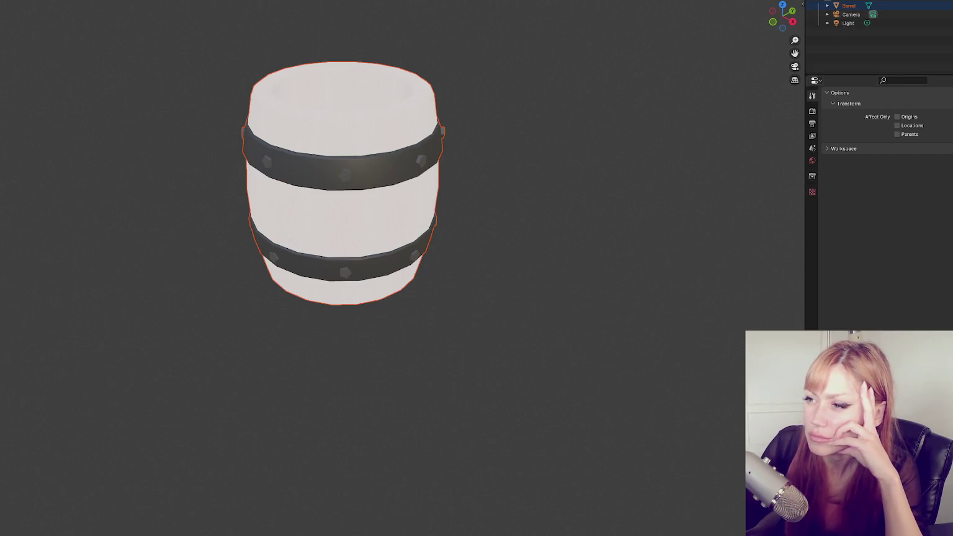
{"action": "left_click", "coordinate": [344, 5]}
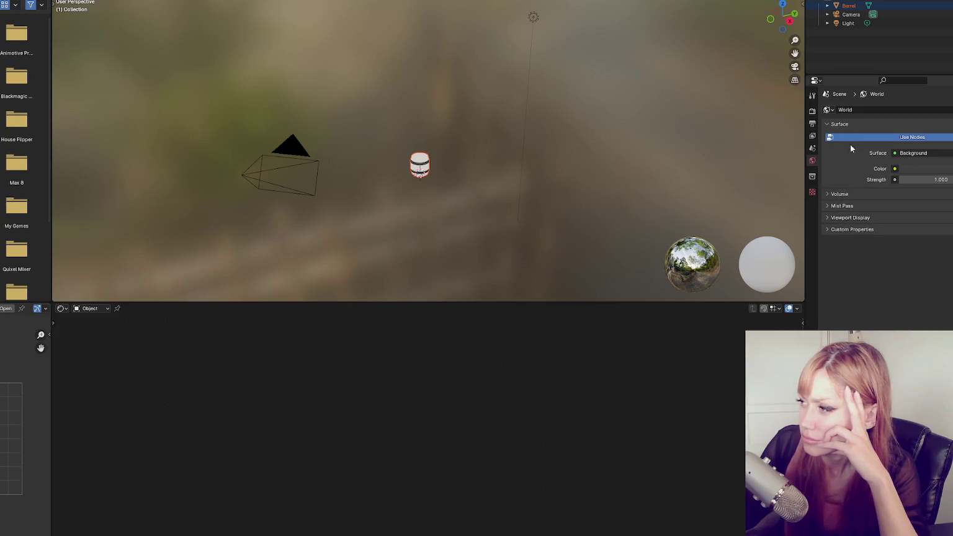
{"action": "left_click", "coordinate": [426, 161]}
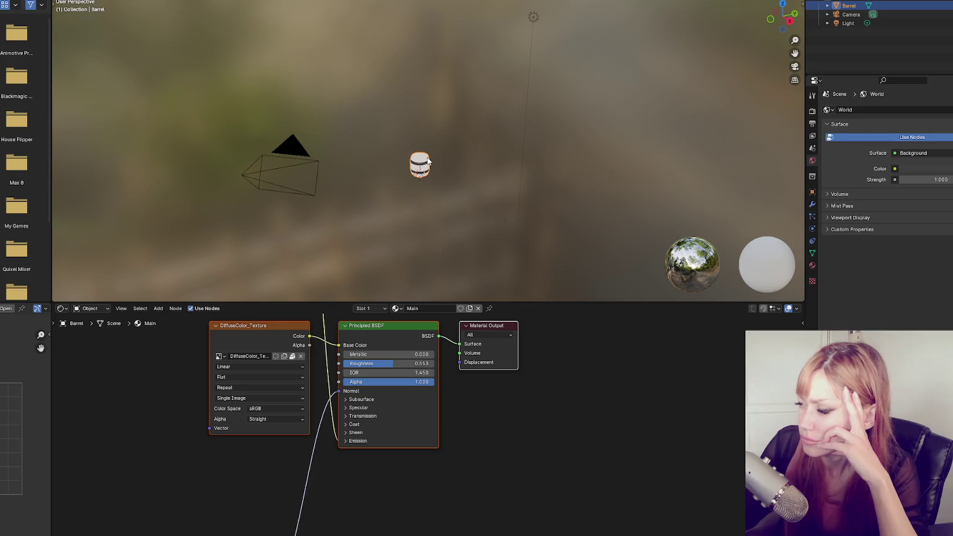
{"action": "left_click", "coordinate": [813, 264]}
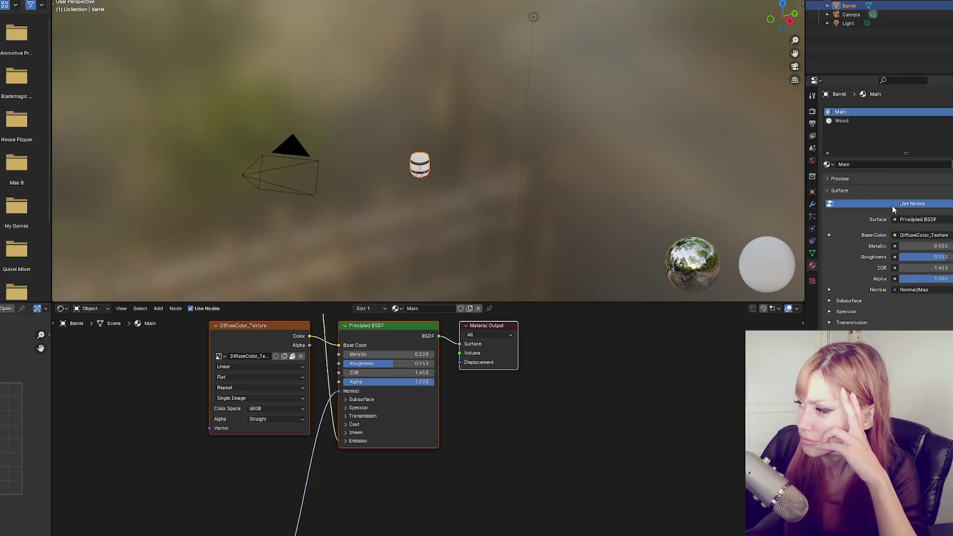
{"action": "left_click", "coordinate": [871, 120]}
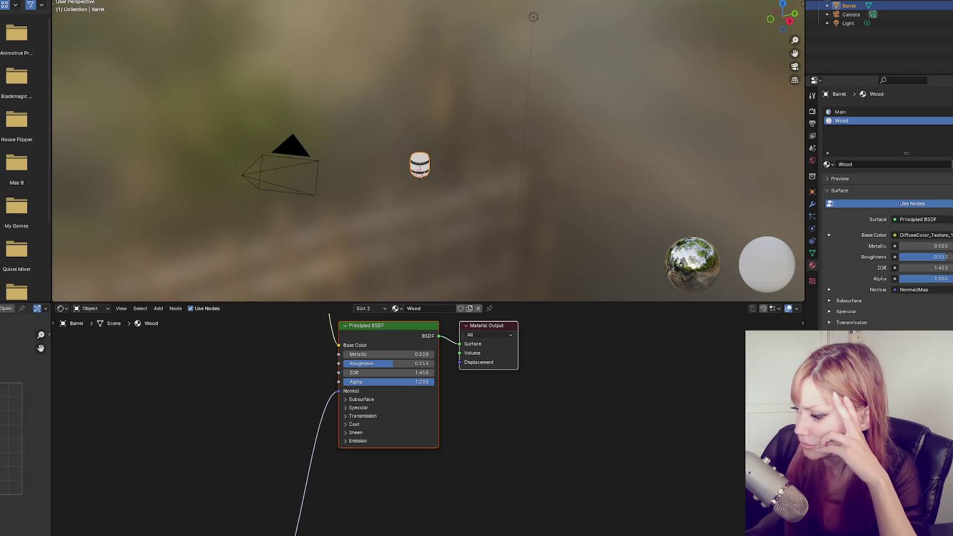
{"action": "left_click", "coordinate": [358, 441]}
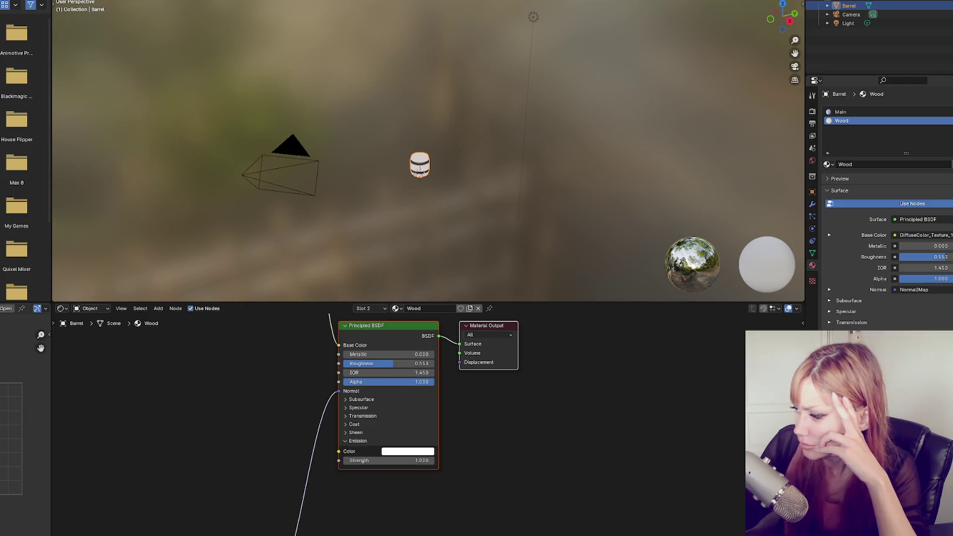
{"action": "double_click", "coordinate": [408, 460]}
{"action": "type", "text": "0"}
{"action": "key", "text": "Return"}
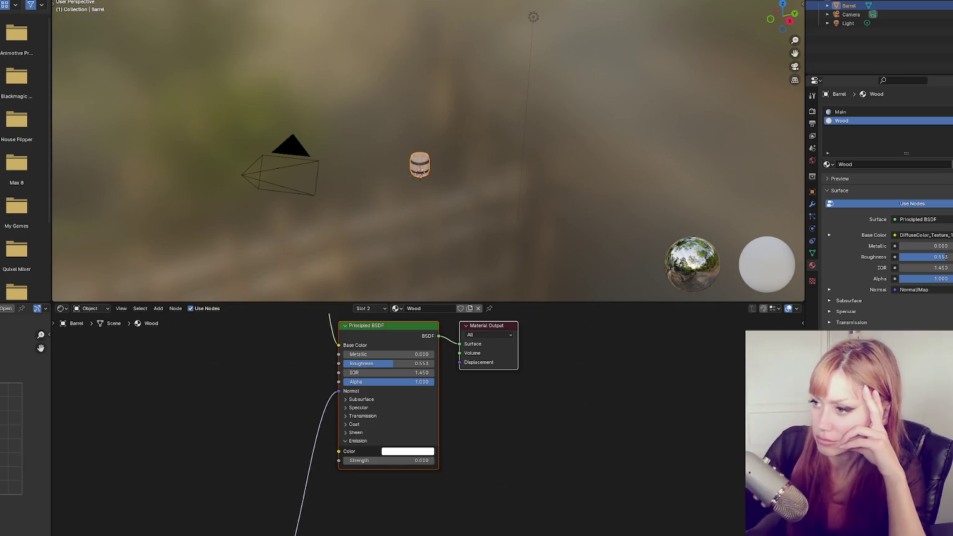
- Switch the viewport to Material Preview and frame the barrel to view its wood texture
{"action": "scroll", "coordinate": [488, 133], "scroll_direction": "up", "scroll_amount": 6}
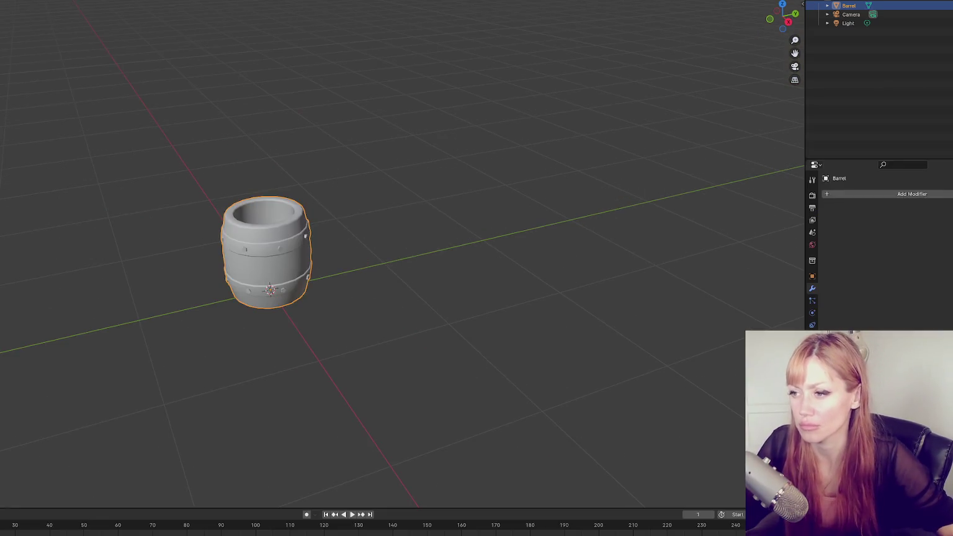
{"action": "key", "text": "z"}
{"action": "left_click", "coordinate": [288, 200]}
{"action": "key", "text": "z"}
{"action": "left_click", "coordinate": [336, 238]}
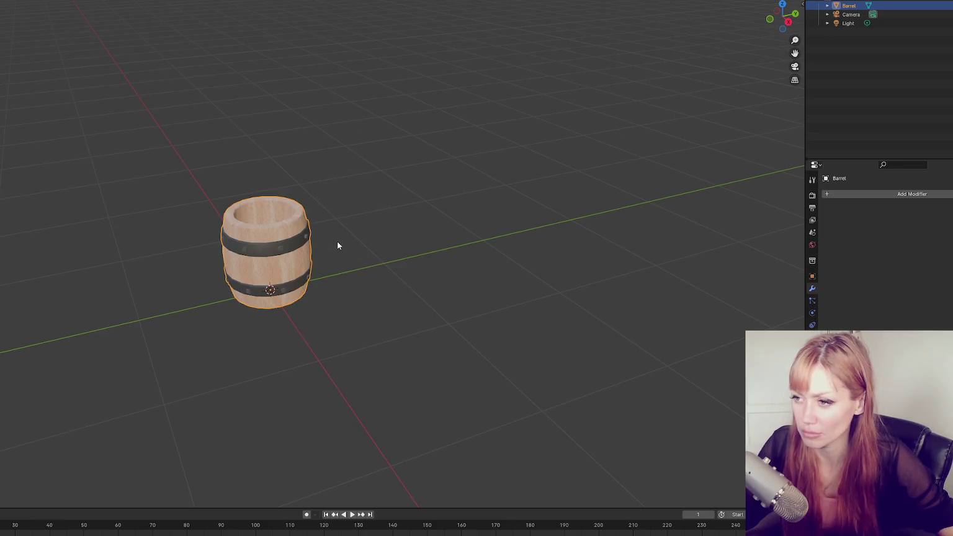
{"action": "scroll", "coordinate": [354, 225], "scroll_direction": "up", "scroll_amount": 4}
{"action": "key", "text": "KP_Decimal"}
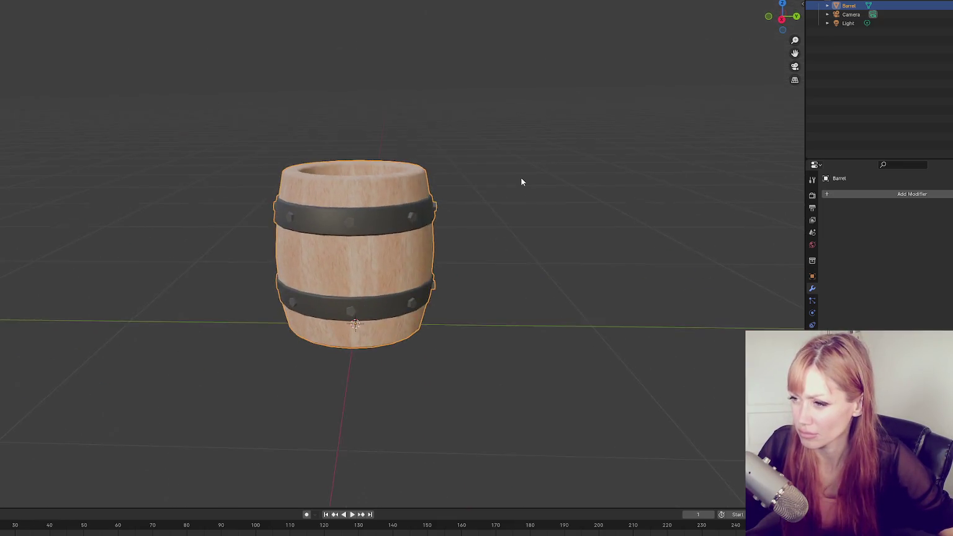
{"action": "scroll", "coordinate": [573, 181], "scroll_direction": "up", "scroll_amount": 3}
{"action": "left_click", "coordinate": [575, 185]}
{"action": "mouse_move", "coordinate": [588, 185]}
{"action": "left_mouse_down"}
{"action": "mouse_move", "coordinate": [519, 176]}
{"action": "mouse_move", "coordinate": [385, 180]}
{"action": "mouse_move", "coordinate": [549, 187]}
{"action": "mouse_move", "coordinate": [376, 184]}
{"action": "mouse_move", "coordinate": [475, 200]}
{"action": "mouse_move", "coordinate": [442, 192]}
{"action": "left_mouse_up"}
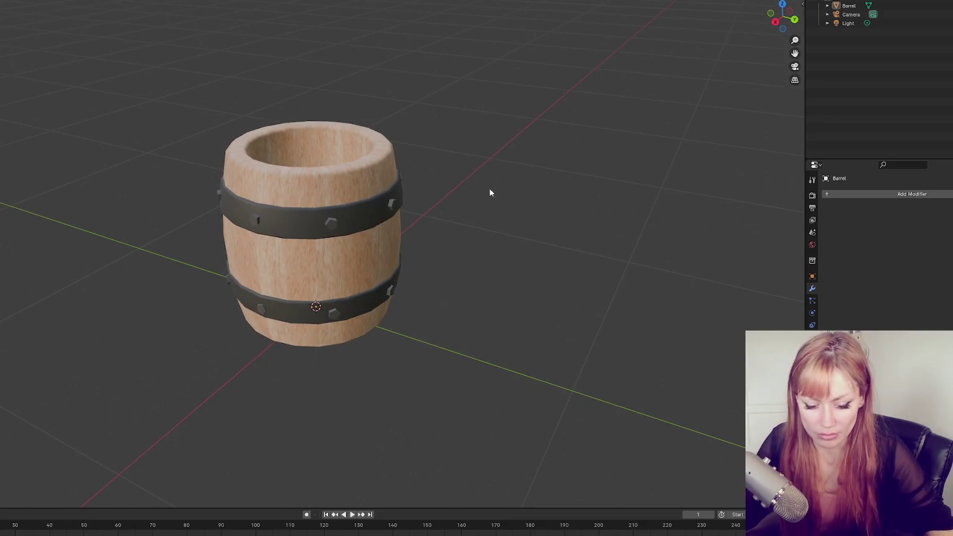
{"action": "key", "text": "Print"}
{"action": "left_click_drag", "start_coordinate": [132, 60], "coordinate": [476, 446]}
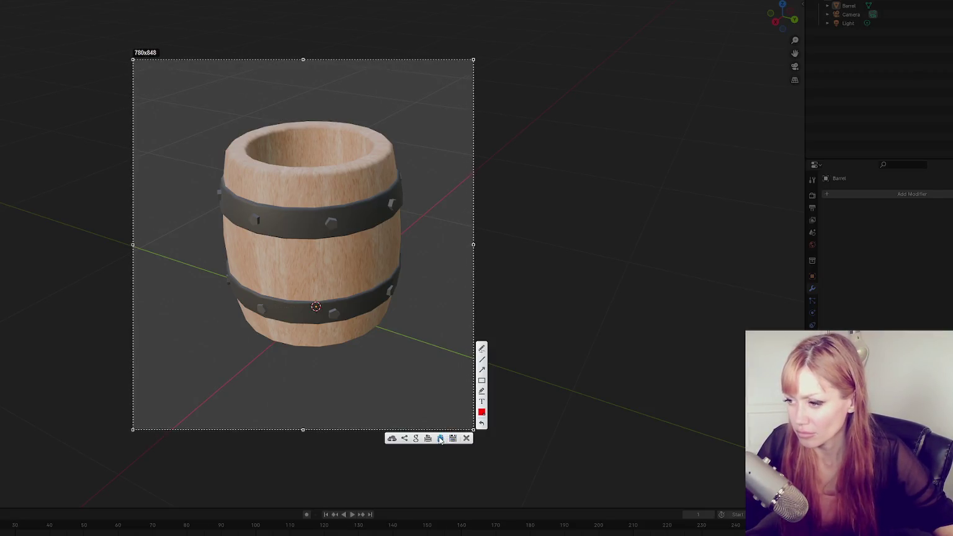
{"action": "left_click", "coordinate": [452, 438]}
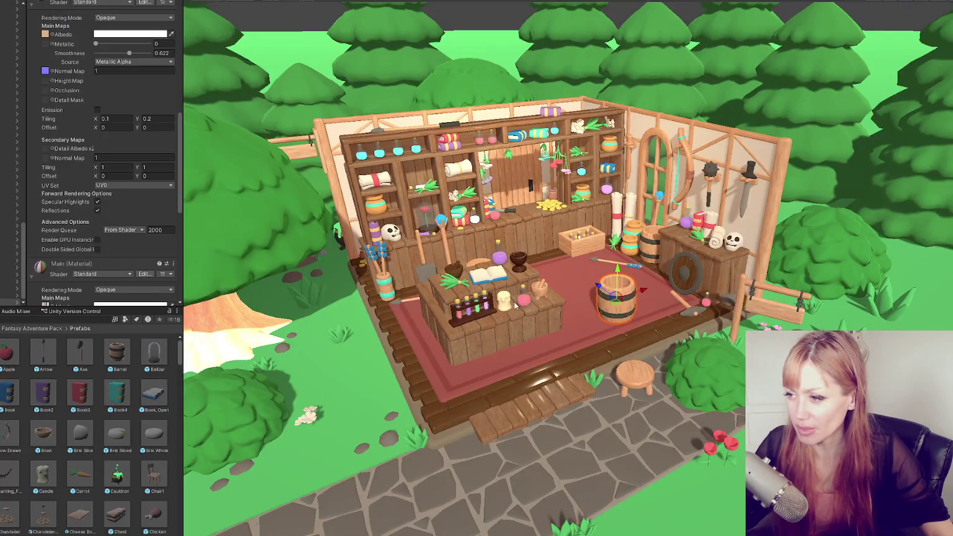
{"action": "left_click", "coordinate": [502, 329]}
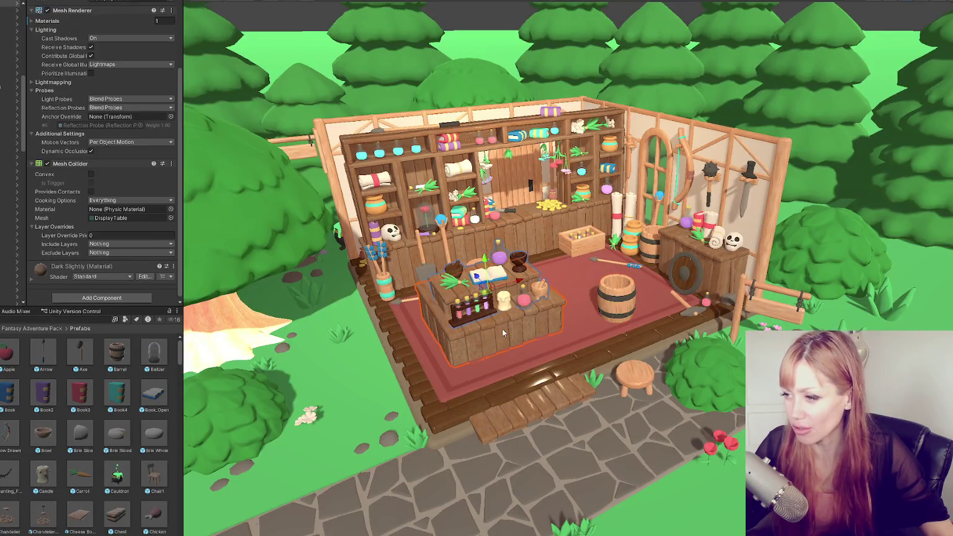
{"action": "key", "text": "f"}
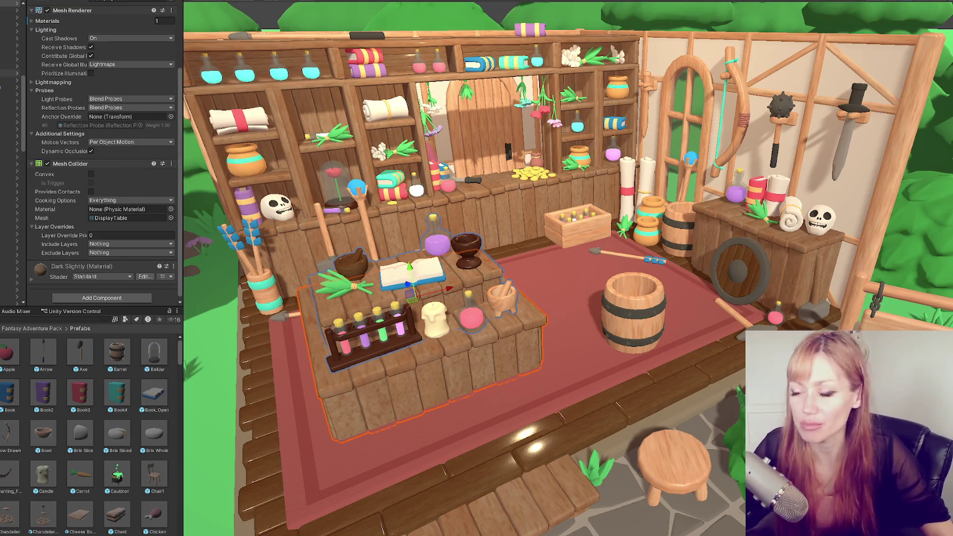
{"action": "left_click", "coordinate": [542, 296]}
{"action": "scroll", "coordinate": [499, 246], "scroll_direction": "down", "scroll_amount": 5}
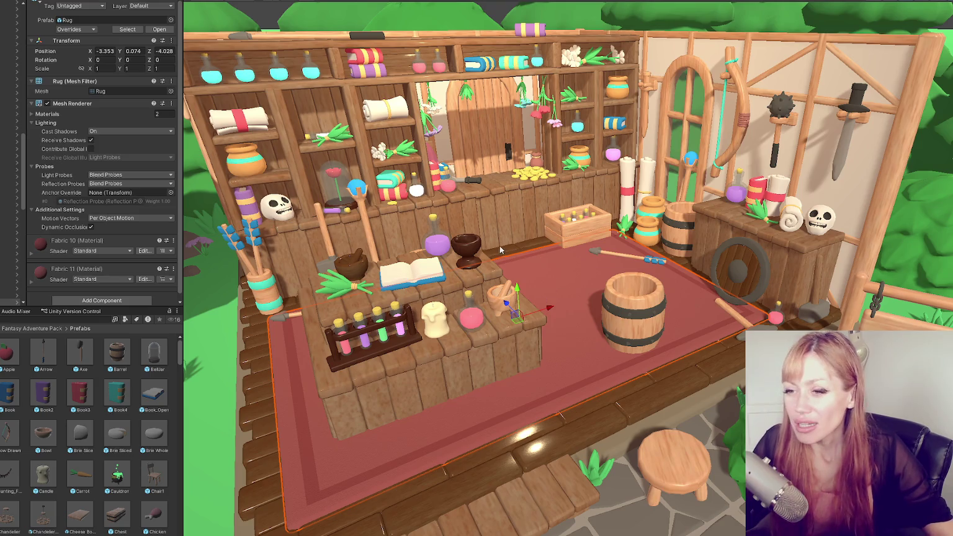
{"action": "left_click_drag", "start_coordinate": [499, 246], "coordinate": [397, 255]}
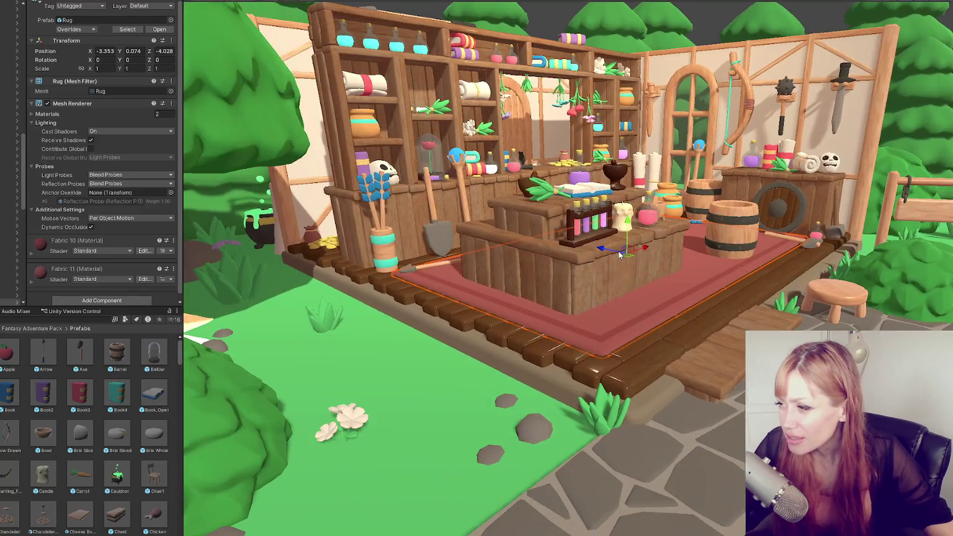
{"action": "left_click_drag", "start_coordinate": [619, 255], "coordinate": [611, 227]}
{"action": "scroll", "coordinate": [612, 226], "scroll_direction": "up", "scroll_amount": 4}
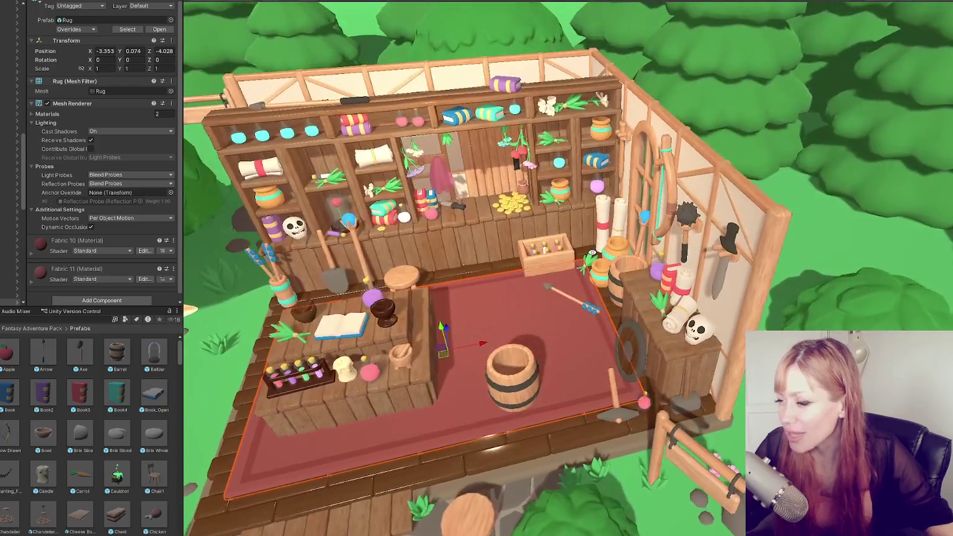
{"action": "left_click", "coordinate": [439, 214]}
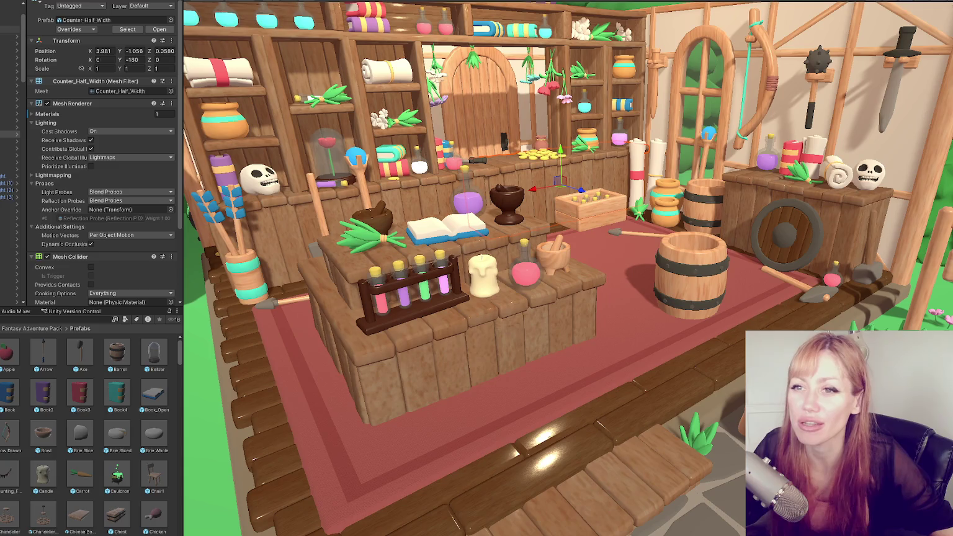
{"action": "left_click", "coordinate": [9, 29]}
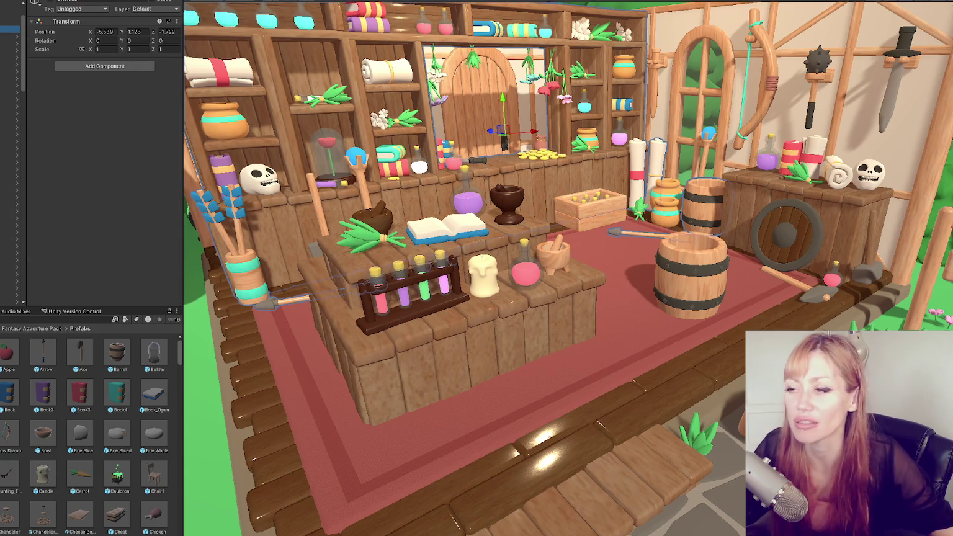
{"action": "mouse_move", "coordinate": [485, 181]}
{"action": "left_mouse_down"}
{"action": "mouse_move", "coordinate": [559, 182]}
{"action": "mouse_move", "coordinate": [480, 164]}
{"action": "mouse_move", "coordinate": [506, 180]}
{"action": "left_mouse_up"}
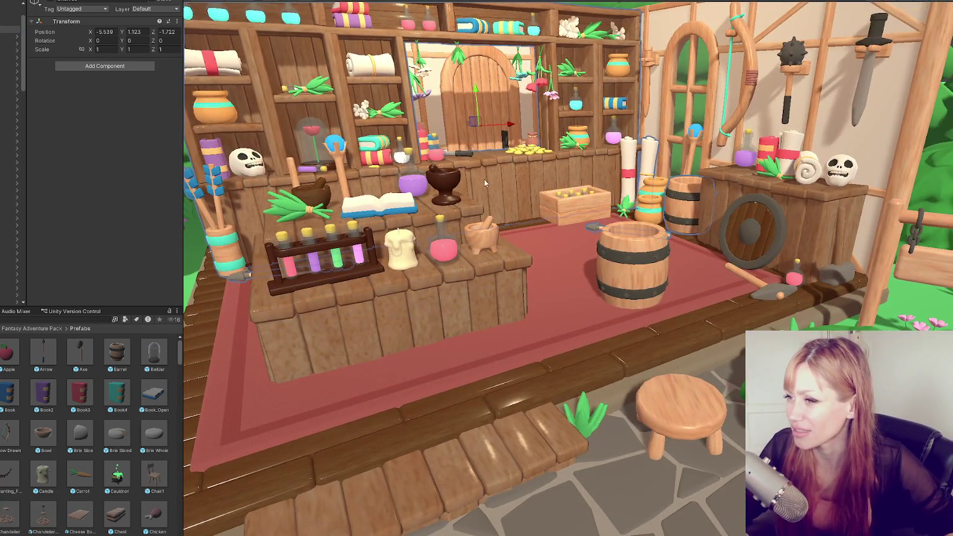
{"action": "scroll", "coordinate": [484, 180], "scroll_direction": "down", "scroll_amount": 5}
{"action": "scroll", "coordinate": [222, 292], "scroll_direction": "up", "scroll_amount": 4}
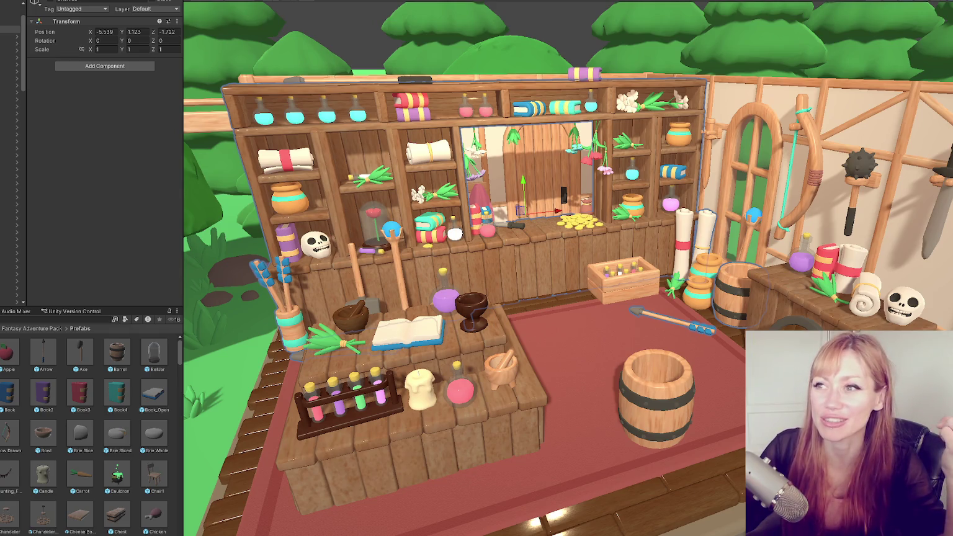
{"action": "left_click_drag", "start_coordinate": [23, 96], "coordinate": [5, 96]}
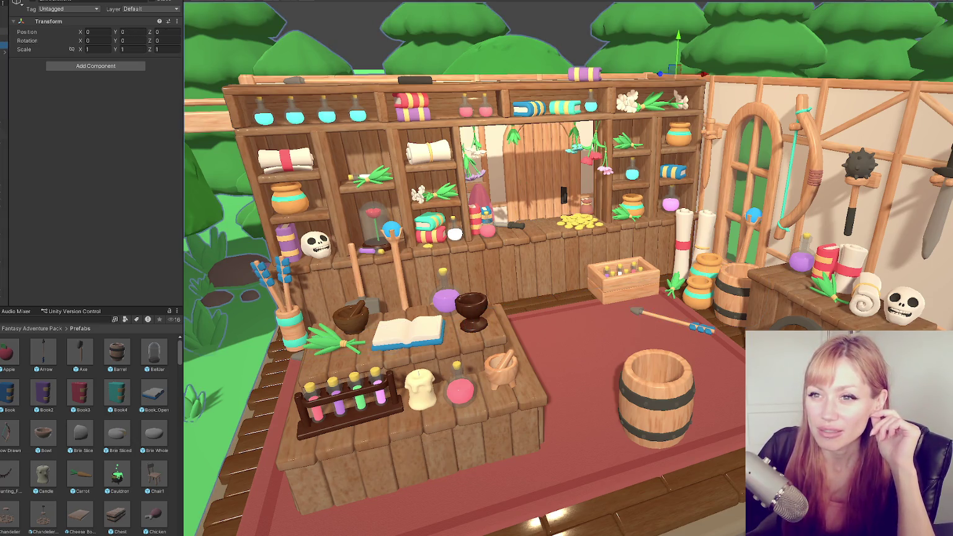
{"action": "left_click", "coordinate": [656, 404]}
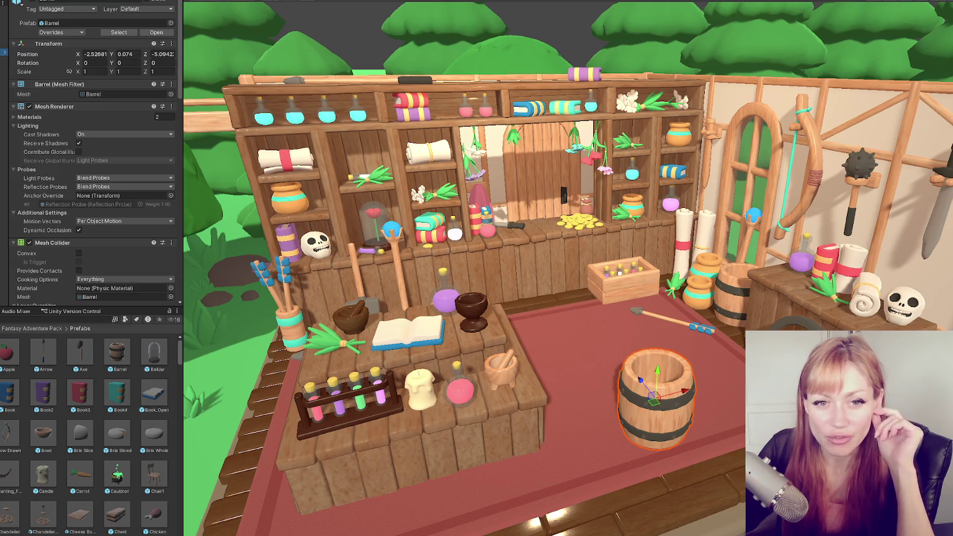
{"action": "left_click", "coordinate": [57, 360]}
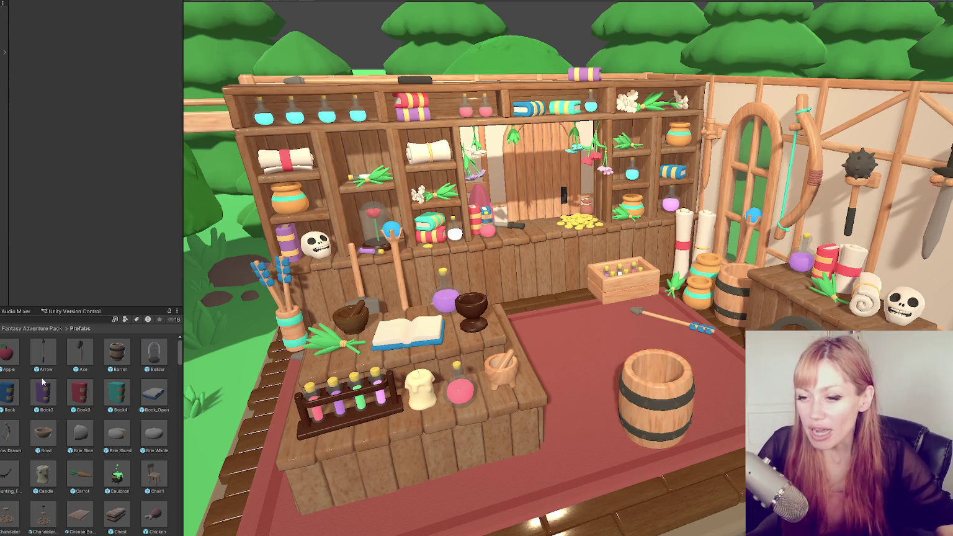
- Clear the earlier pick and start a new selection with the Barrel prefab
{"action": "left_click", "coordinate": [79, 392]}
{"action": "scroll", "coordinate": [107, 386], "scroll_direction": "down", "scroll_amount": 3}
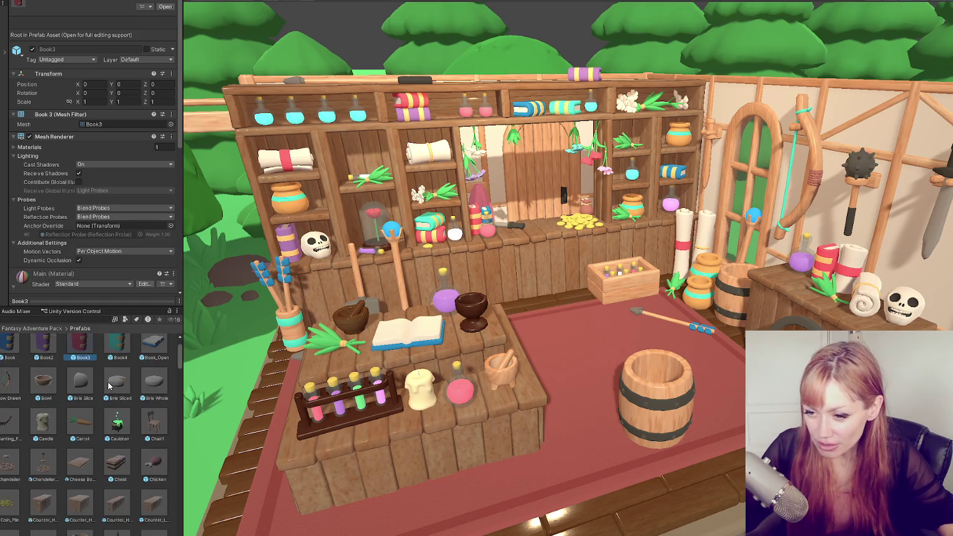
{"action": "scroll", "coordinate": [106, 385], "scroll_direction": "up", "scroll_amount": 3}
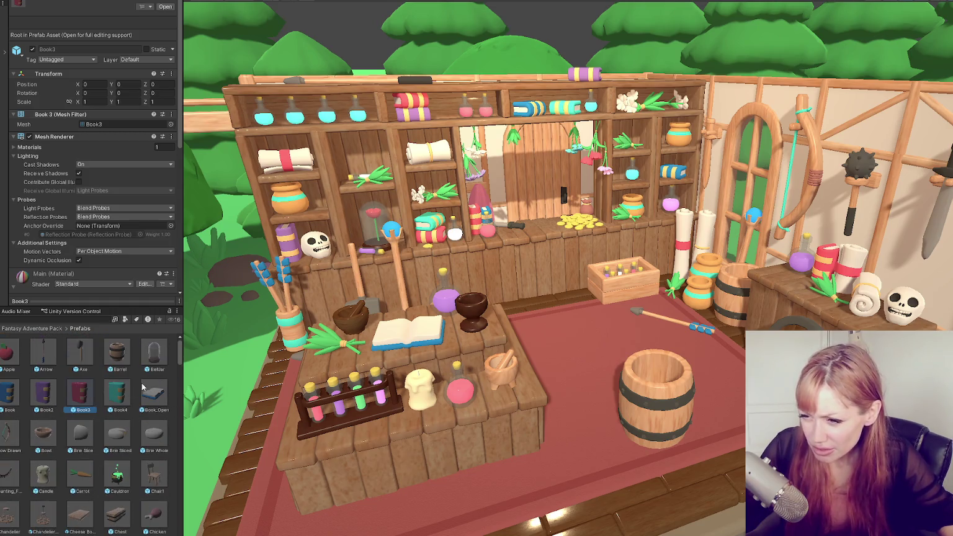
{"action": "left_click", "coordinate": [155, 367]}
{"action": "left_click", "coordinate": [116, 352]}
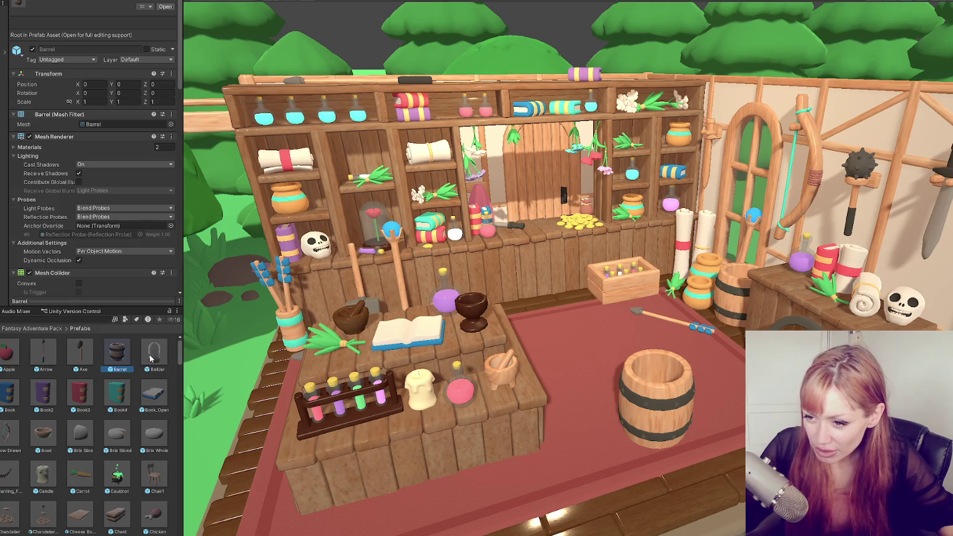
{"action": "scroll", "coordinate": [91, 371], "scroll_direction": "down", "scroll_amount": 1}
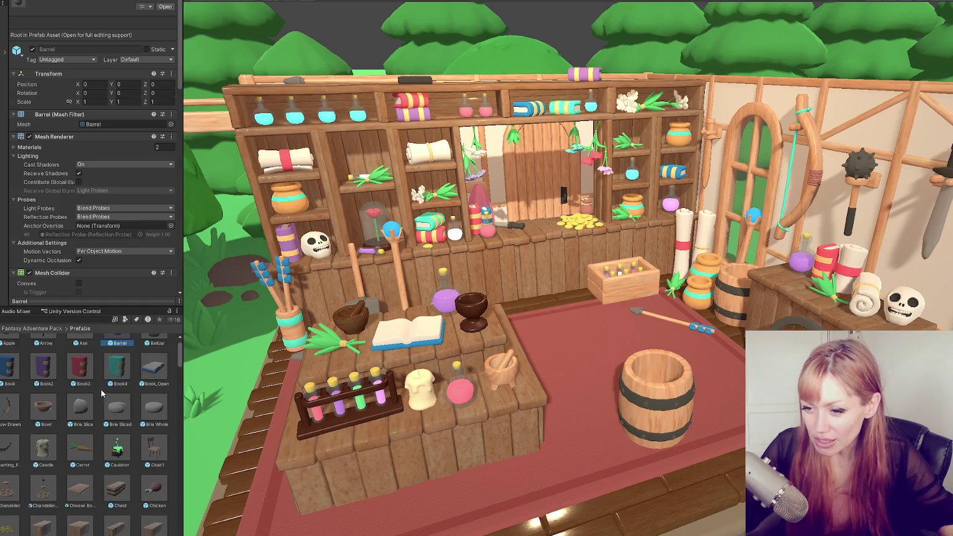
{"action": "scroll", "coordinate": [102, 396], "scroll_direction": "down", "scroll_amount": 2}
{"action": "scroll", "coordinate": [47, 408], "scroll_direction": "up", "scroll_amount": 3}
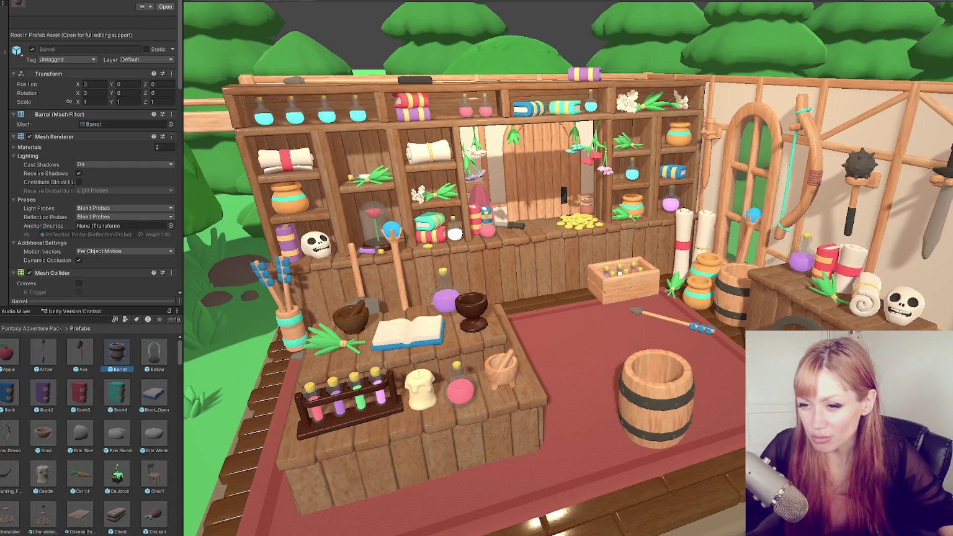
- Add Book3, BellJar, Carrot, Candle and Dried_Flowers_Purple to the prefab selection
{"action": "left_click", "coordinate": [74, 393], "text": "ctrl"}
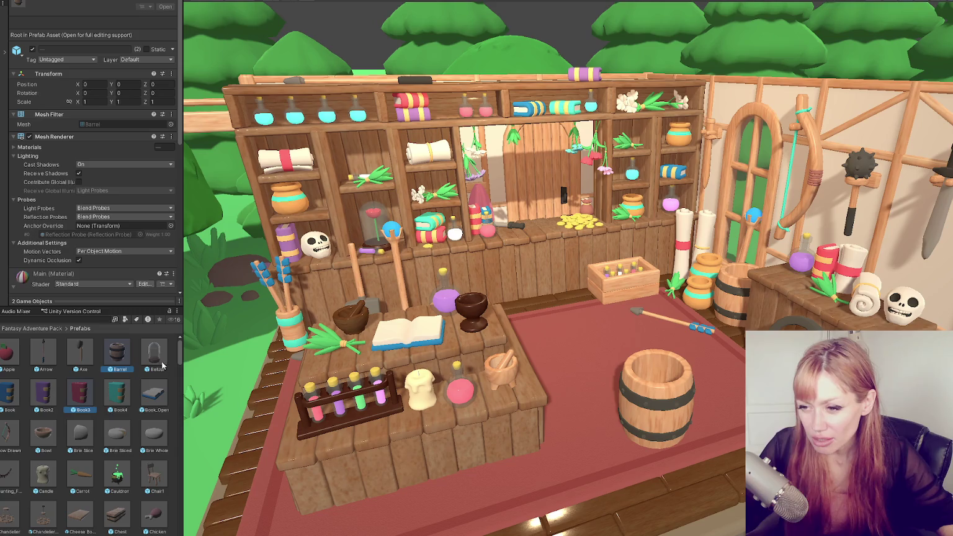
{"action": "left_click", "coordinate": [160, 359], "text": "ctrl"}
{"action": "scroll", "coordinate": [124, 428], "scroll_direction": "down", "scroll_amount": 3}
{"action": "left_click", "coordinate": [80, 397], "text": "ctrl"}
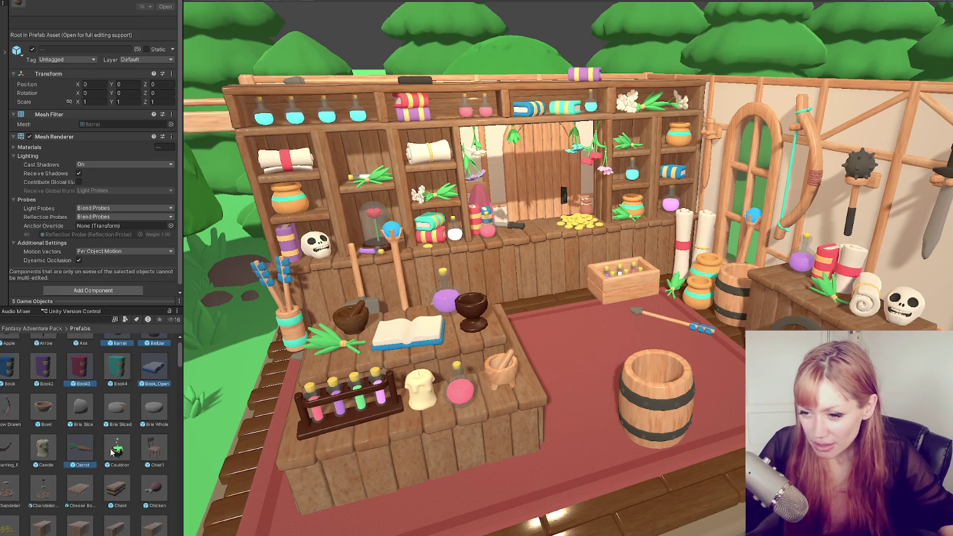
{"action": "left_click", "coordinate": [44, 396], "text": "ctrl"}
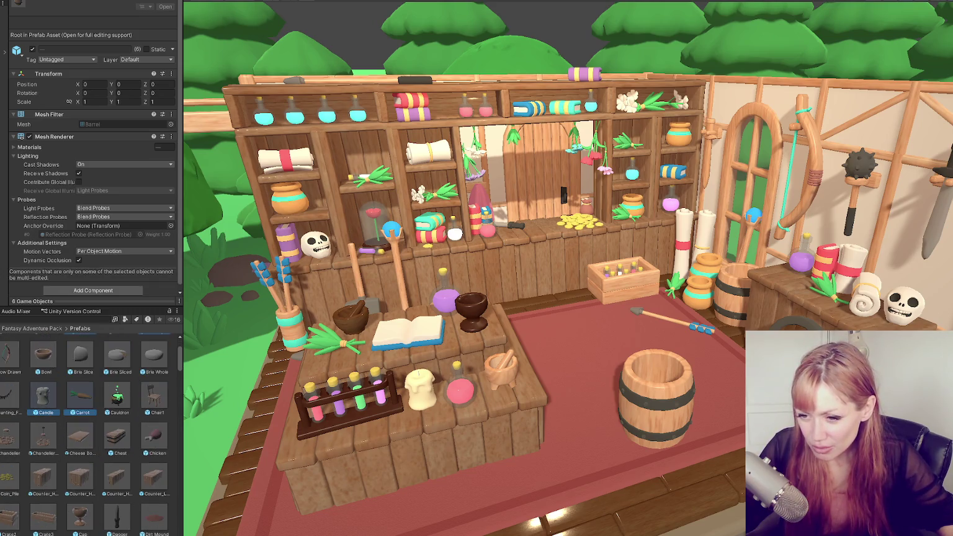
{"action": "scroll", "coordinate": [58, 423], "scroll_direction": "down", "scroll_amount": 8}
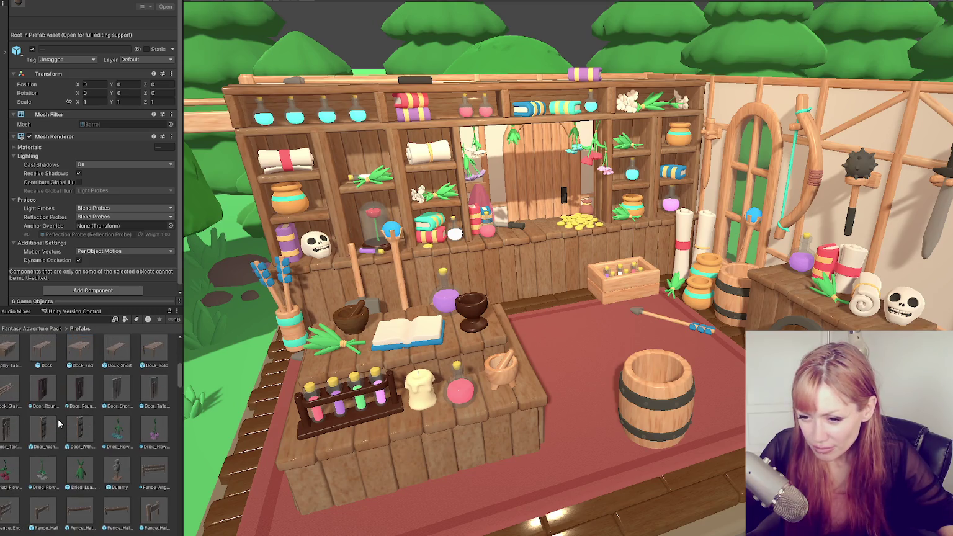
{"action": "scroll", "coordinate": [59, 423], "scroll_direction": "down", "scroll_amount": 1}
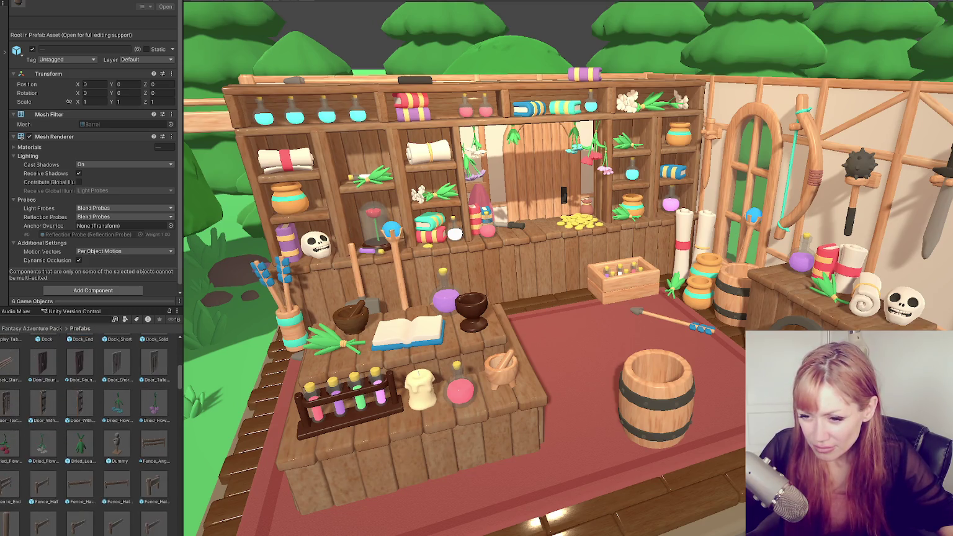
{"action": "left_click", "coordinate": [55, 420], "text": "ctrl"}
- Add Potion_Pink to the selected prefabs
{"action": "scroll", "coordinate": [55, 420], "scroll_direction": "down", "scroll_amount": 4}
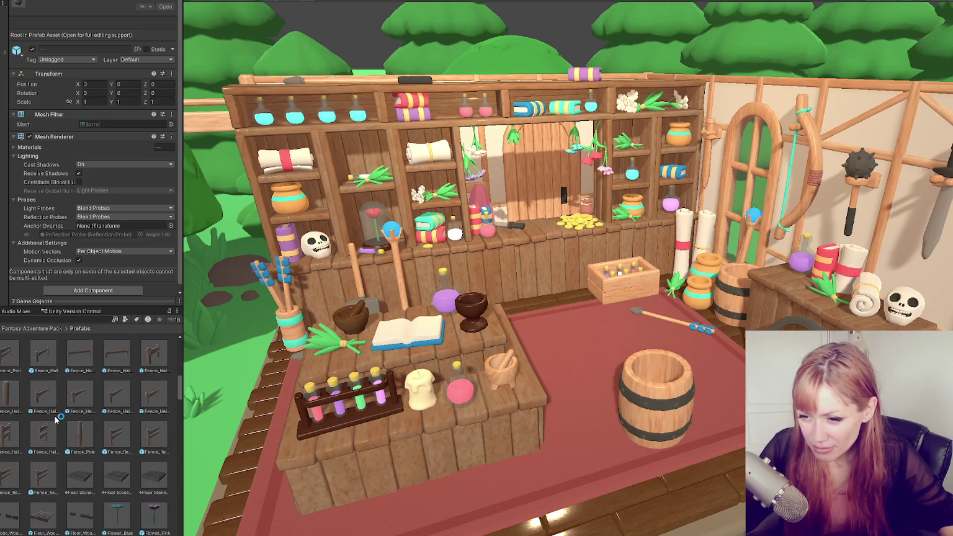
{"action": "scroll", "coordinate": [55, 419], "scroll_direction": "down", "scroll_amount": 4}
{"action": "scroll", "coordinate": [57, 419], "scroll_direction": "down", "scroll_amount": 5}
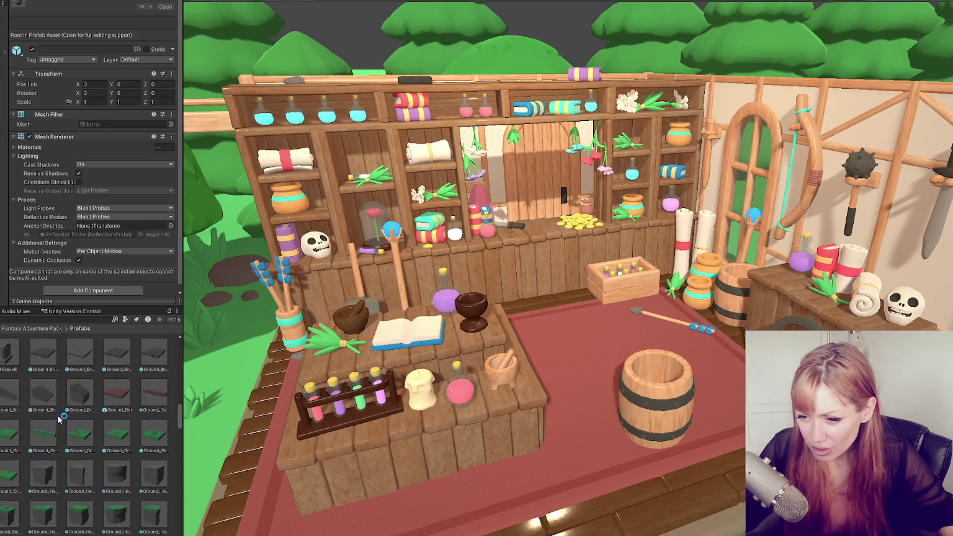
{"action": "scroll", "coordinate": [60, 420], "scroll_direction": "down", "scroll_amount": 5}
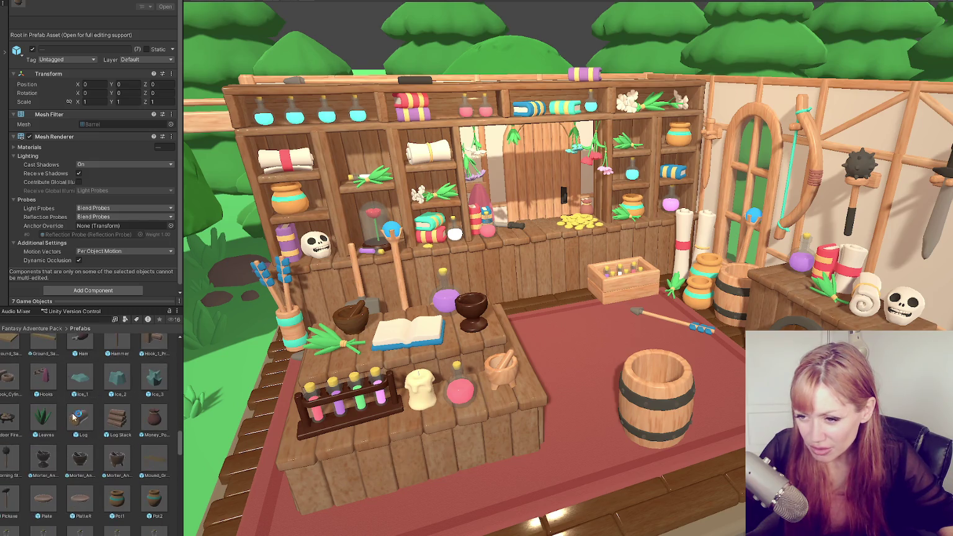
{"action": "scroll", "coordinate": [80, 417], "scroll_direction": "down", "scroll_amount": 2}
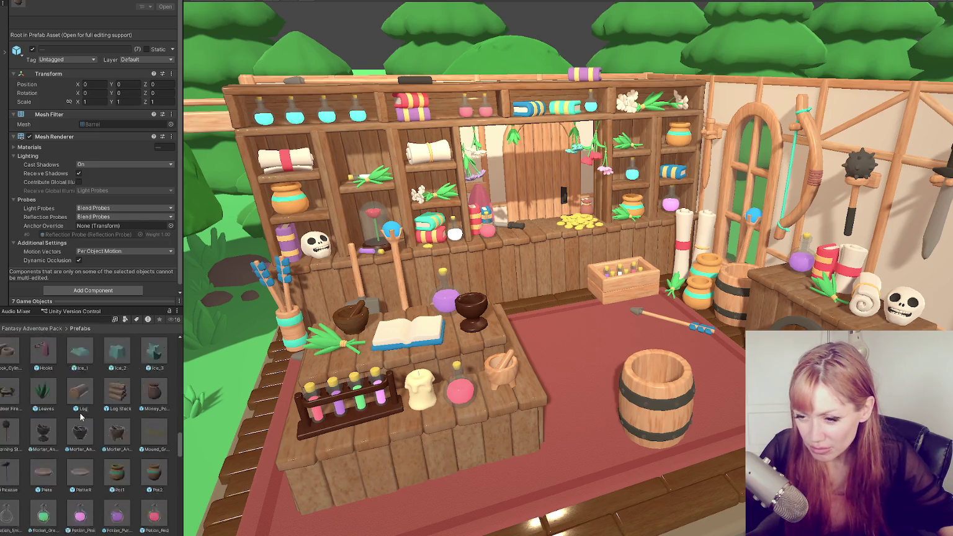
{"action": "scroll", "coordinate": [80, 417], "scroll_direction": "down", "scroll_amount": 3}
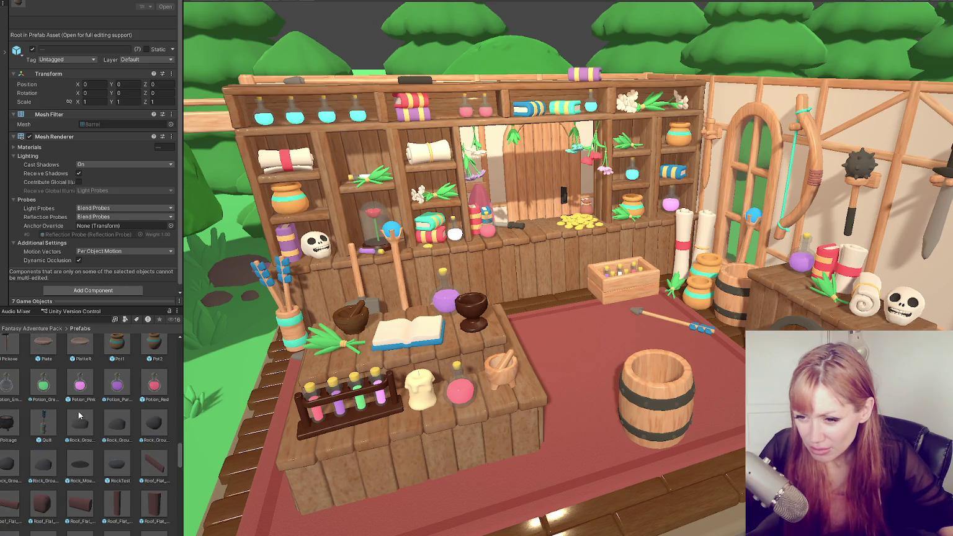
{"action": "left_click", "coordinate": [81, 385], "text": "ctrl"}
{"action": "scroll", "coordinate": [103, 439], "scroll_direction": "up", "scroll_amount": 1}
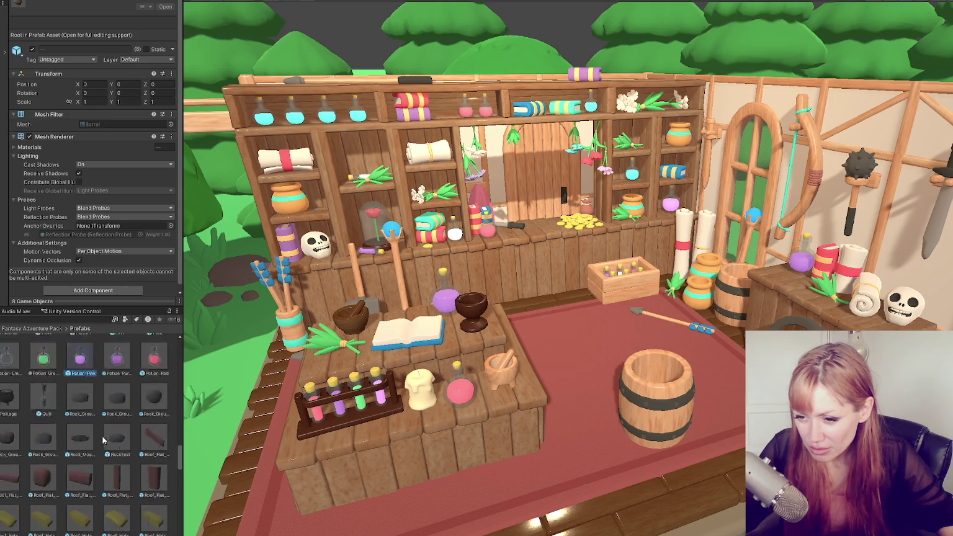
{"action": "right_click", "coordinate": [88, 417]}
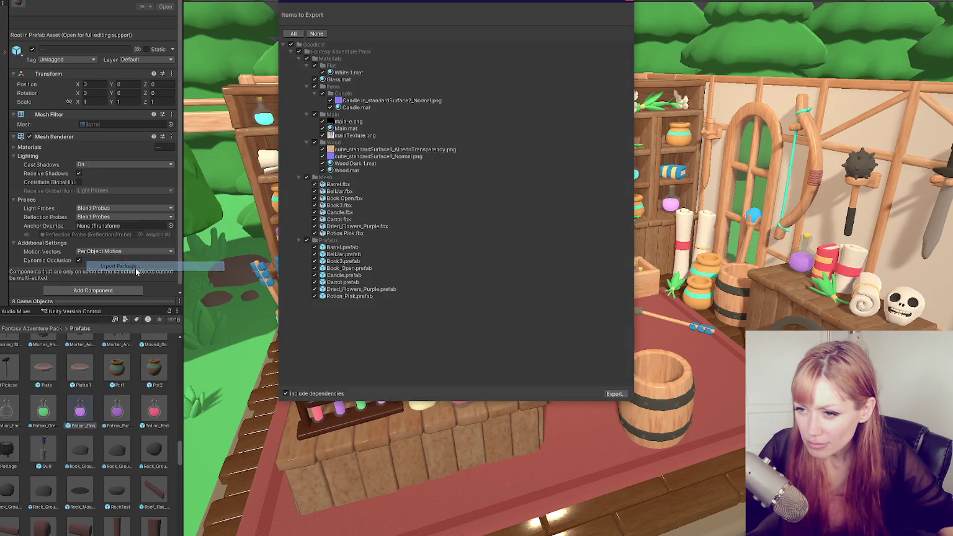
- Export the selected prefabs as a Unity package with Include dependencies kept on
{"action": "left_click", "coordinate": [121, 266]}
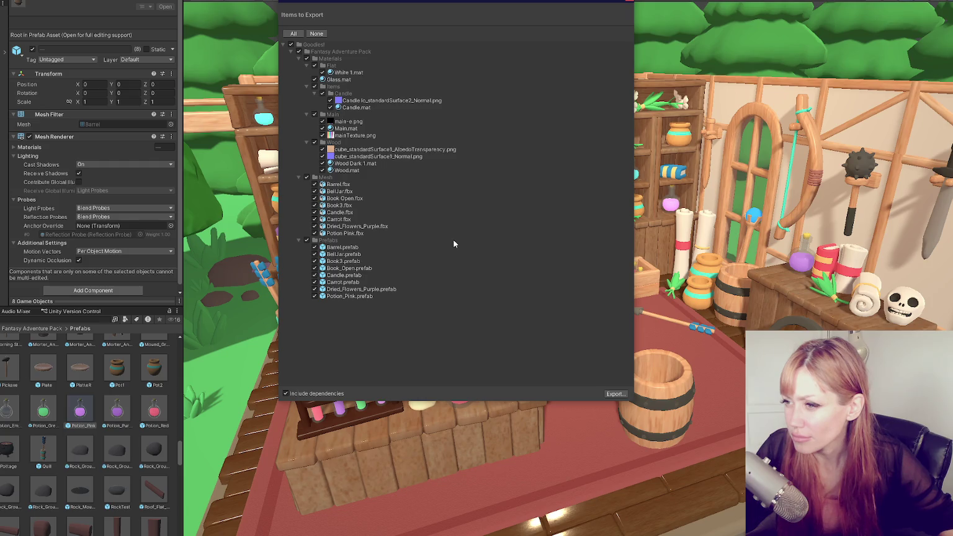
{"action": "left_click", "coordinate": [615, 393]}
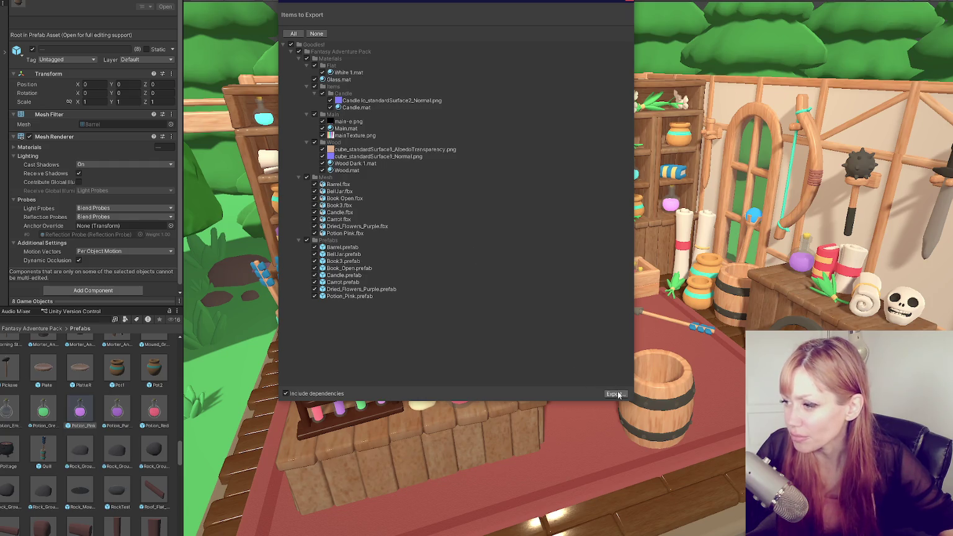
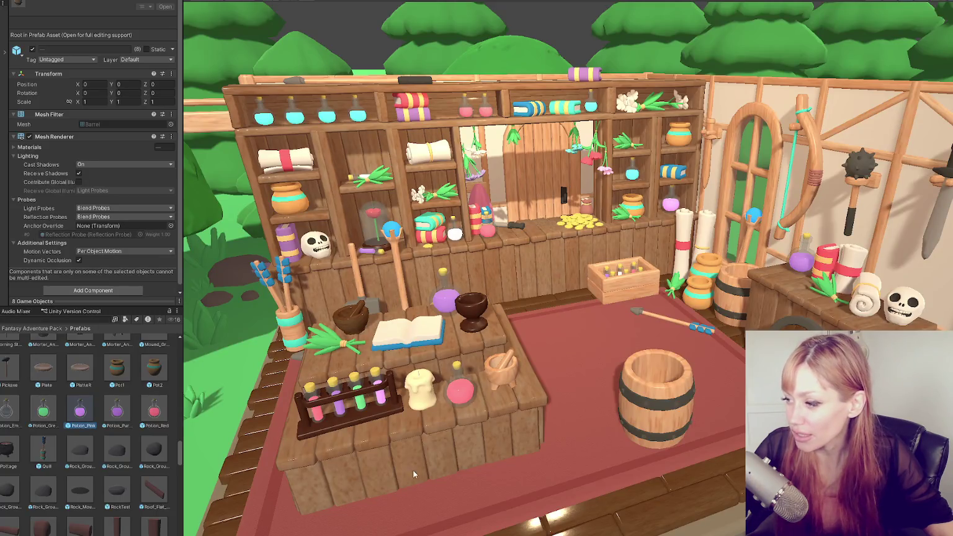
- Orbit the view to look around the finished wood-and-iron barrel
{"action": "mouse_move", "coordinate": [620, 348]}
{"action": "left_mouse_down"}
{"action": "mouse_move", "coordinate": [678, 364]}
{"action": "mouse_move", "coordinate": [685, 376]}
{"action": "left_mouse_up"}
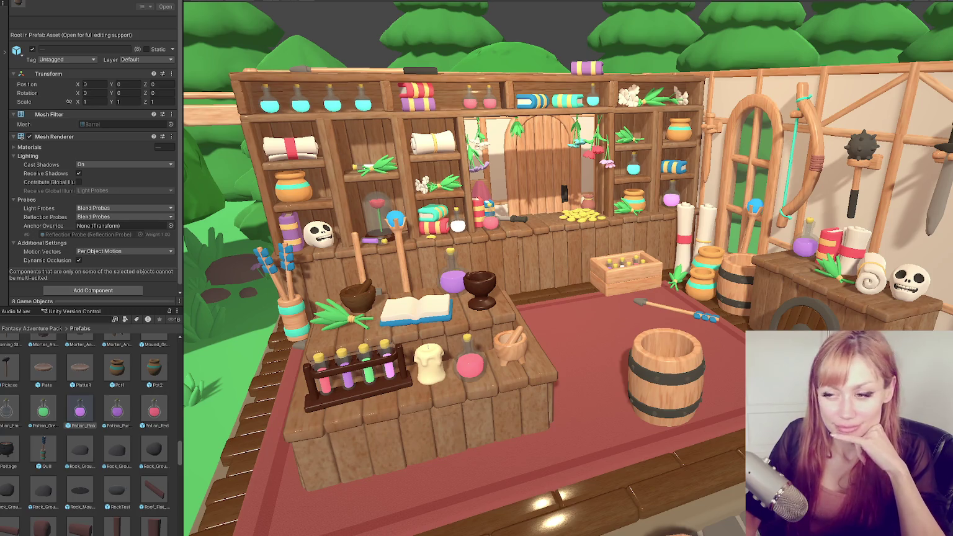
- Select the barrel on the table and scroll the Inspector to its Main material properties
{"action": "left_click", "coordinate": [667, 373]}
{"action": "scroll", "coordinate": [157, 217], "scroll_direction": "down", "scroll_amount": 5}
{"action": "scroll", "coordinate": [156, 217], "scroll_direction": "down", "scroll_amount": 10}
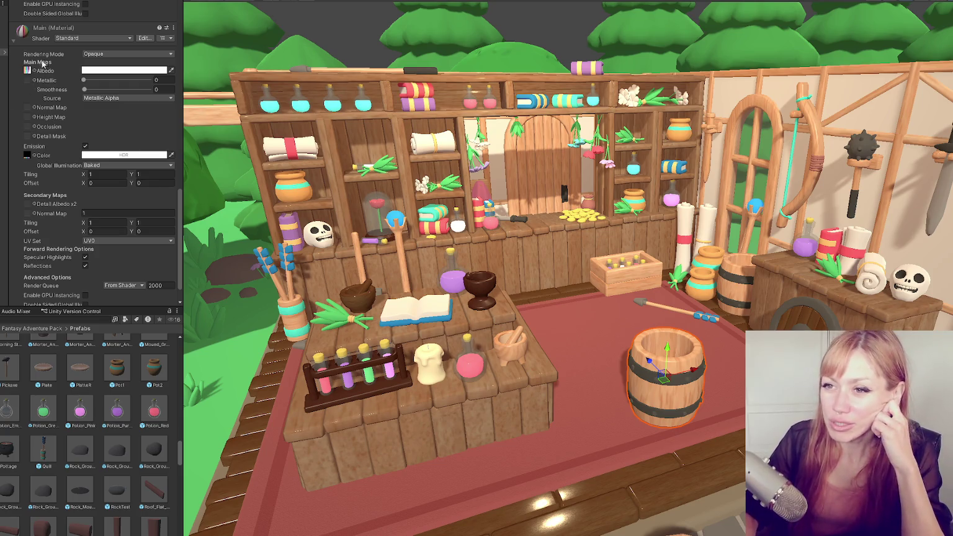
- Inspect the display table's wood material, search 'ale' in the Project panel, then reselect the barrel
{"action": "left_click", "coordinate": [423, 433]}
{"action": "scroll", "coordinate": [124, 199], "scroll_direction": "down", "scroll_amount": 8}
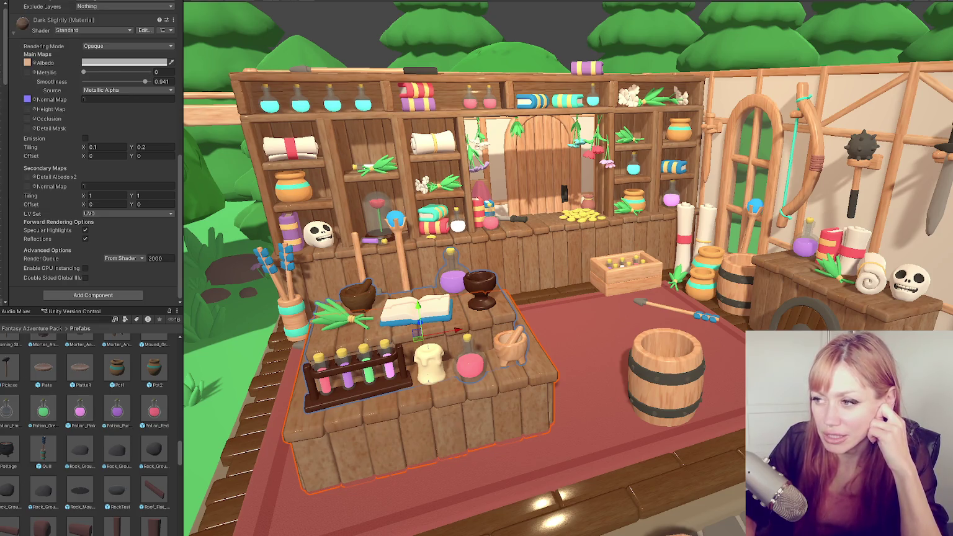
{"action": "type", "text": "ale"}
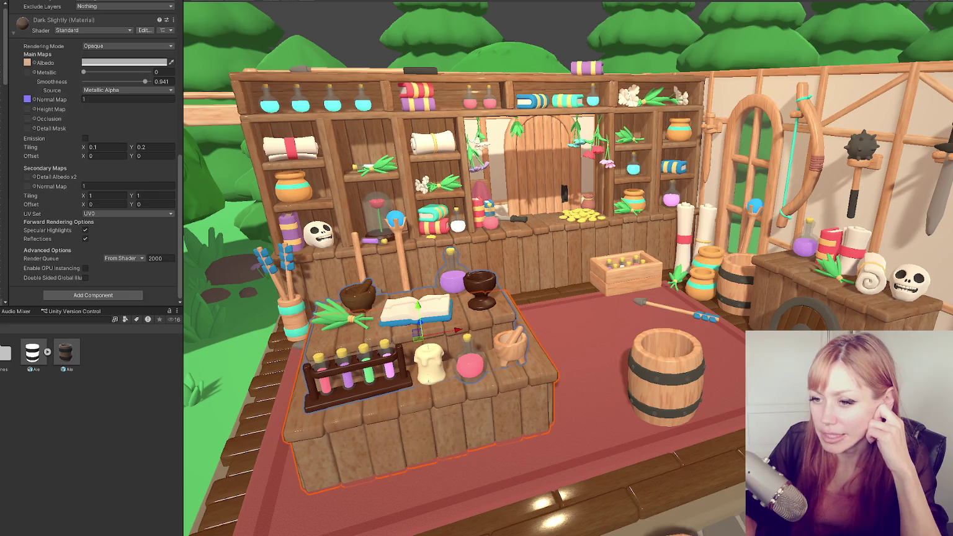
{"action": "left_click", "coordinate": [75, 418]}
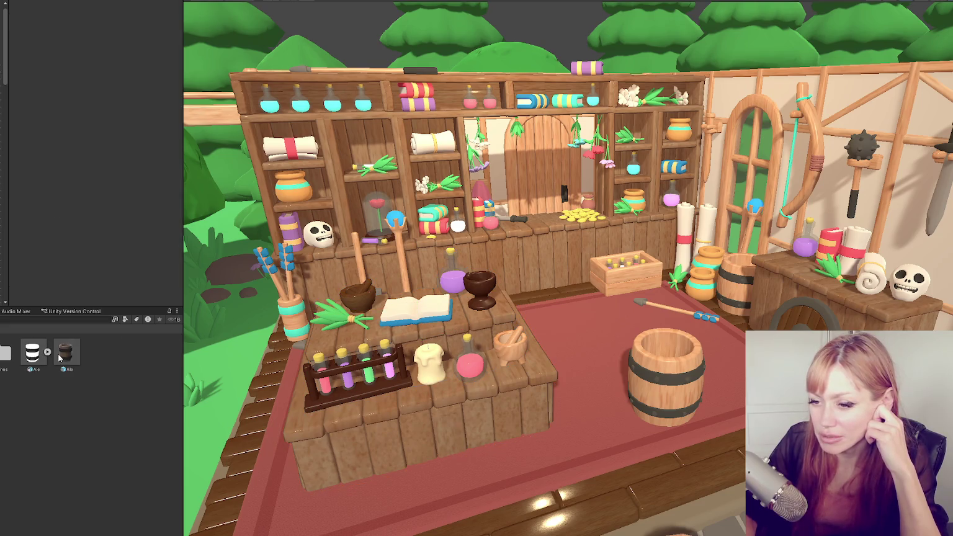
{"action": "left_click", "coordinate": [644, 365]}
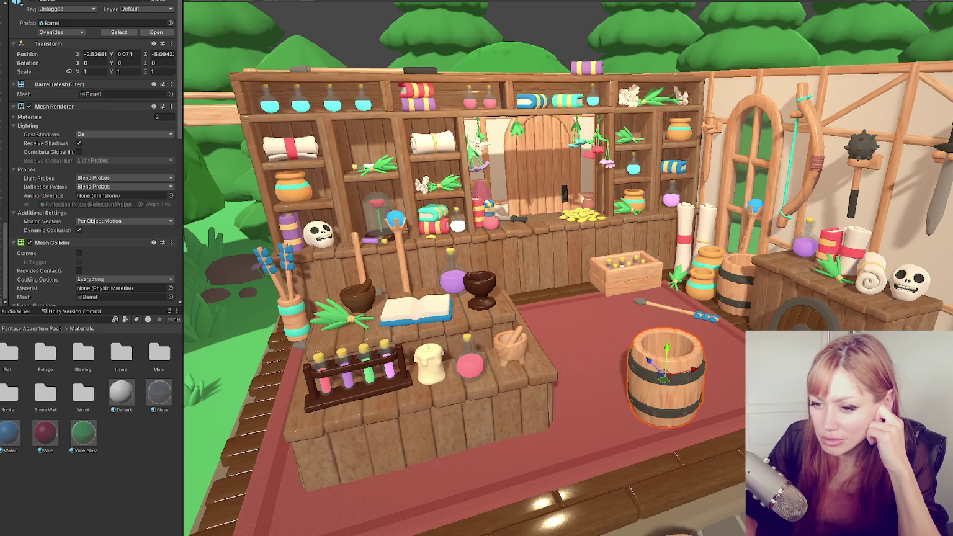
- Create a new material named WoodTest in the Wood materials folder
{"action": "double_click", "coordinate": [83, 394]}
{"action": "left_click", "coordinate": [158, 352]}
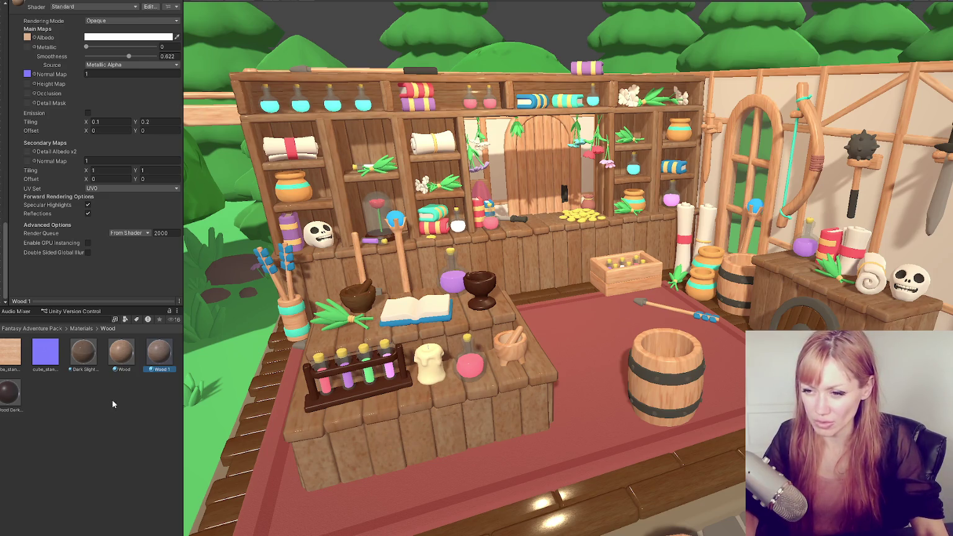
{"action": "right_click", "coordinate": [112, 401]}
{"action": "mouse_move", "coordinate": [188, 149]}
{"action": "left_click", "coordinate": [307, 339]}
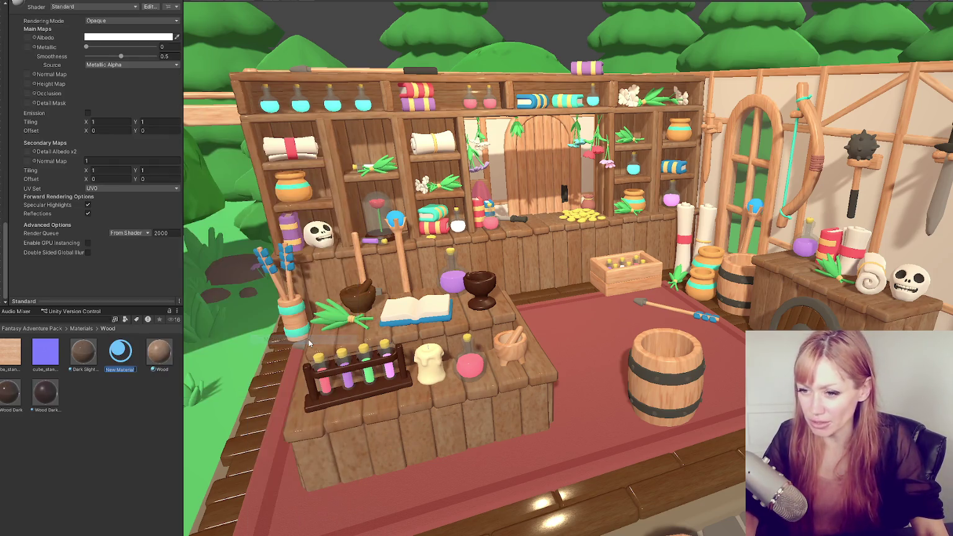
{"action": "type", "text": "WoodTest"}
{"action": "key", "text": "Return"}
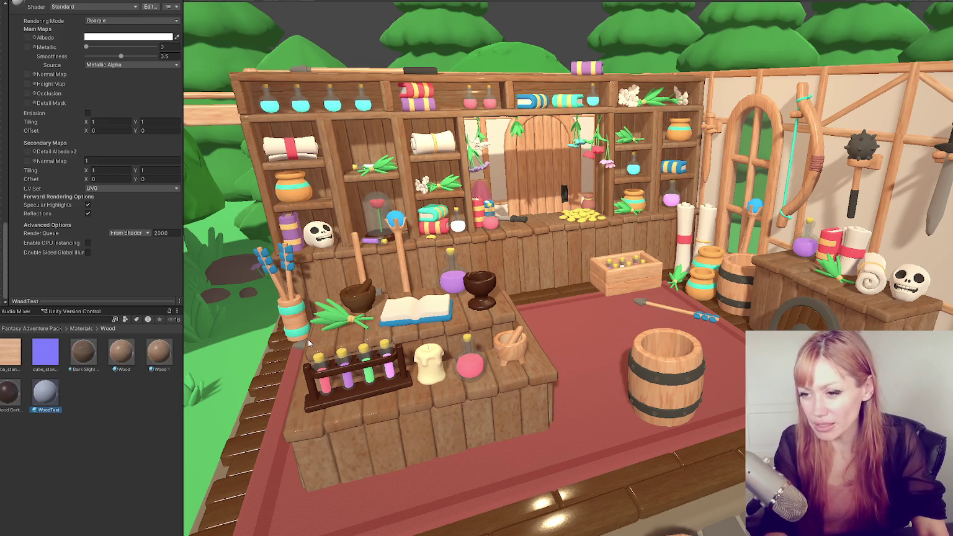
- Give WoodTest the wood texture as albedo and the bluish texture as its normal map
{"action": "mouse_move", "coordinate": [26, 350]}
{"action": "left_mouse_down"}
{"action": "mouse_move", "coordinate": [117, 22]}
{"action": "mouse_move", "coordinate": [27, 37]}
{"action": "left_mouse_up"}
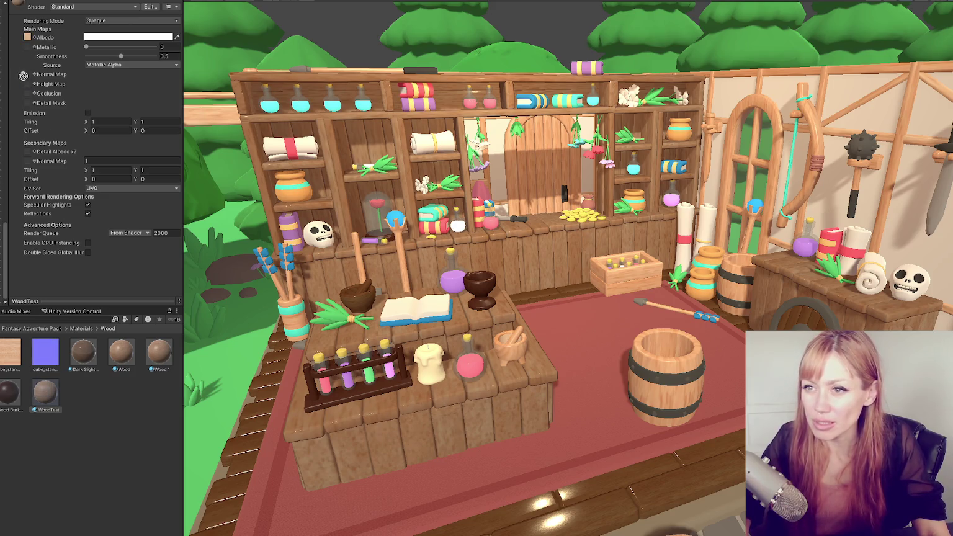
{"action": "left_click_drag", "start_coordinate": [25, 146], "coordinate": [28, 161]}
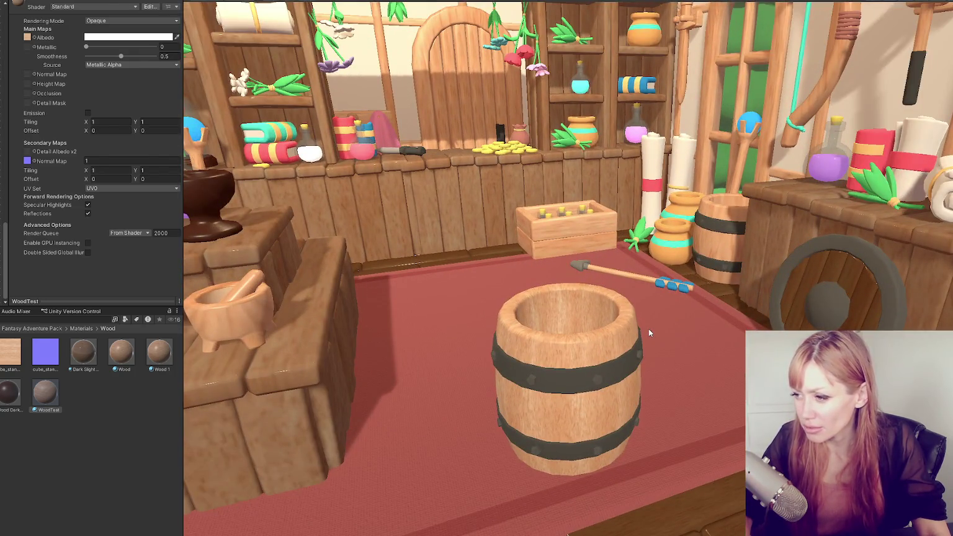
{"action": "left_click", "coordinate": [123, 354]}
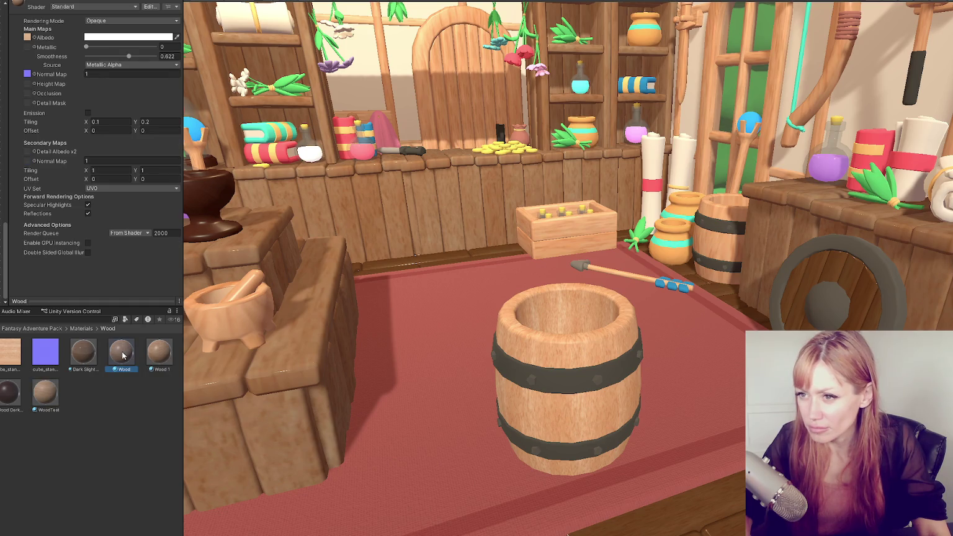
{"action": "left_click", "coordinate": [44, 393]}
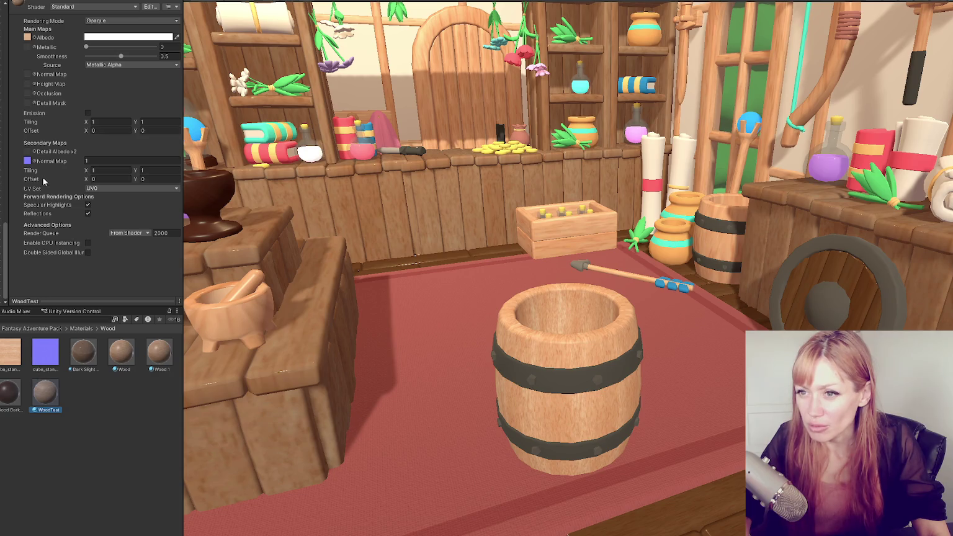
{"action": "mouse_move", "coordinate": [28, 163]}
{"action": "left_mouse_down"}
{"action": "mouse_move", "coordinate": [55, 263]}
{"action": "mouse_move", "coordinate": [29, 79]}
{"action": "left_mouse_up"}
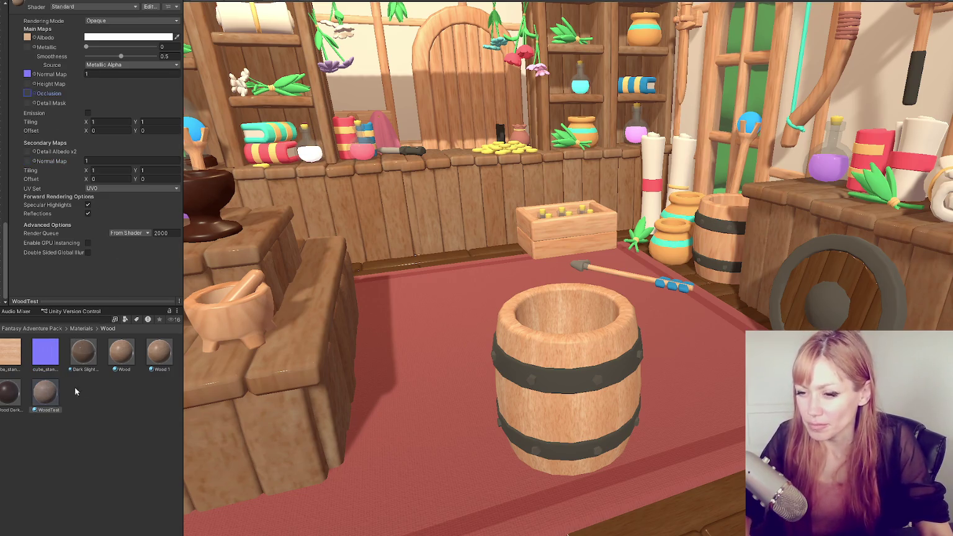
- Unpack the barrel on the table from its prefab
{"action": "right_click", "coordinate": [50, 390]}
{"action": "left_click", "coordinate": [521, 381]}
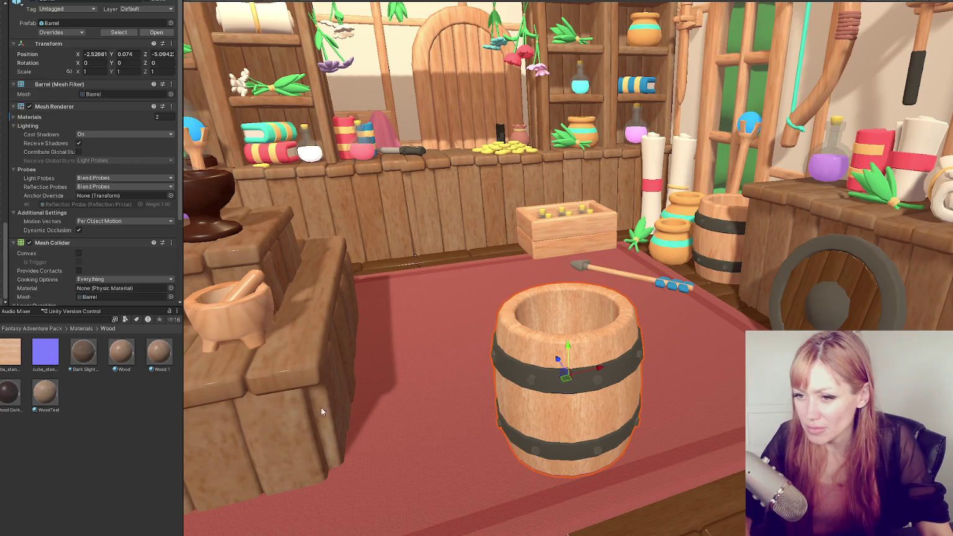
{"action": "right_click", "coordinate": [6, 13]}
{"action": "mouse_move", "coordinate": [73, 117]}
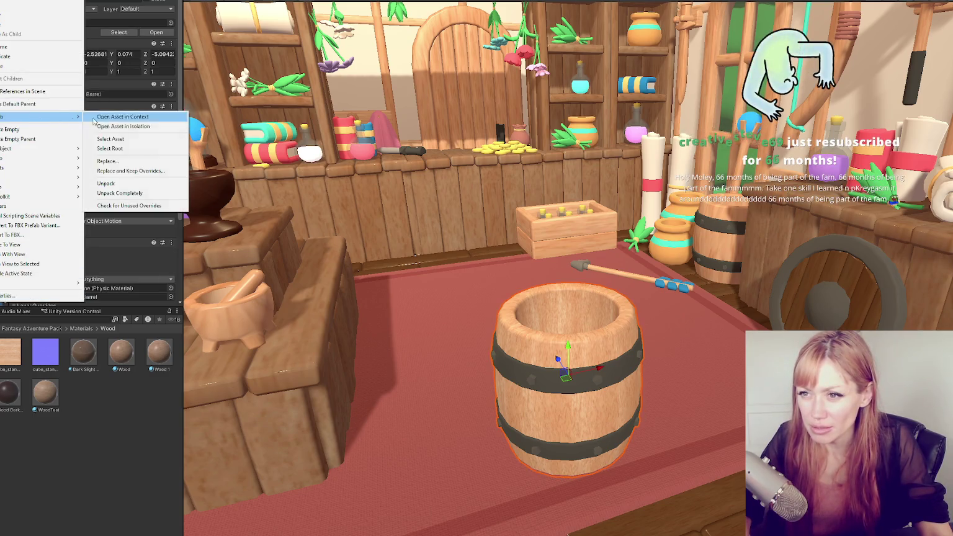
{"action": "left_click", "coordinate": [123, 193]}
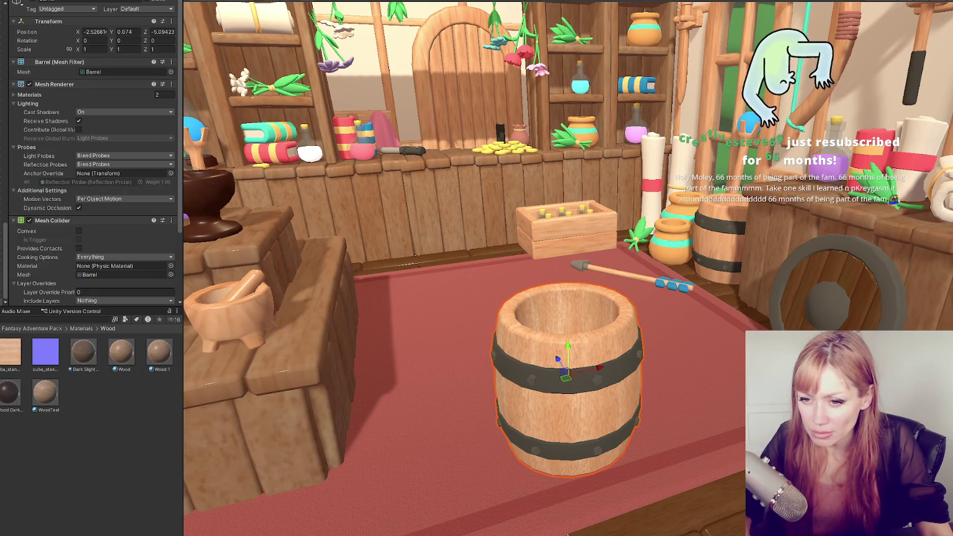
- Export the barrel to an FBX file named barrel2
{"action": "left_click", "coordinate": [99, 352]}
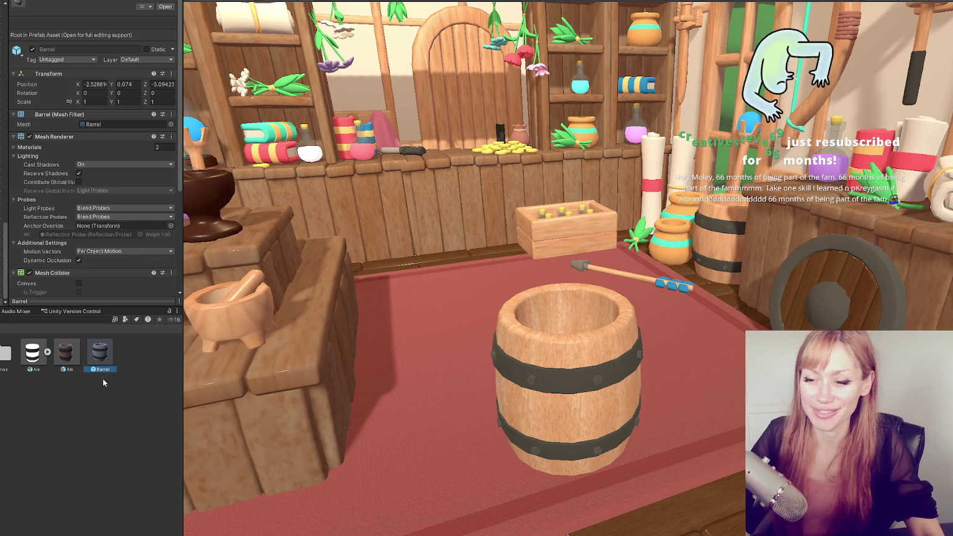
{"action": "left_click", "coordinate": [48, 351]}
{"action": "mouse_move", "coordinate": [10, 391]}
{"action": "left_mouse_down"}
{"action": "mouse_move", "coordinate": [437, 367]}
{"action": "mouse_move", "coordinate": [10, 388]}
{"action": "left_mouse_up"}
{"action": "right_click", "coordinate": [9, 391]}
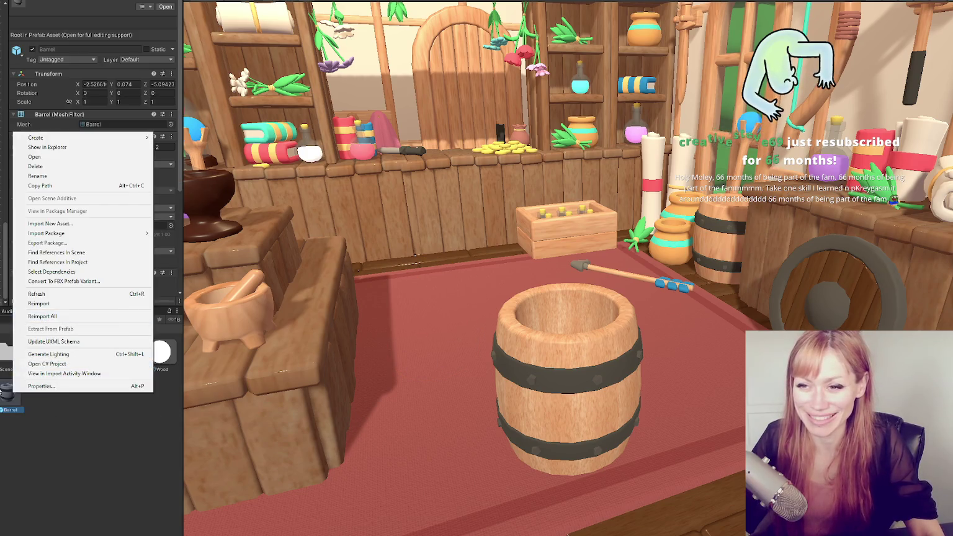
{"action": "right_click", "coordinate": [0, 223]}
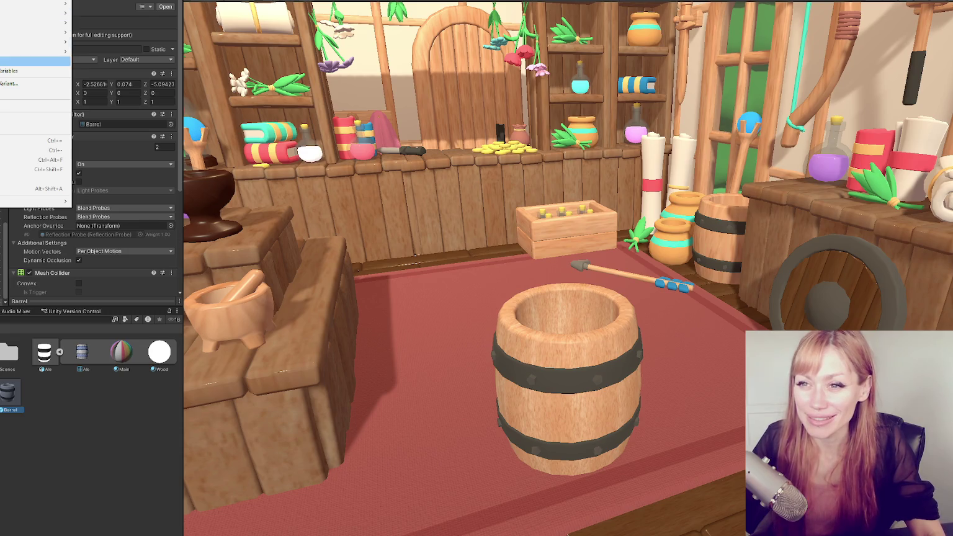
{"action": "left_click", "coordinate": [36, 93]}
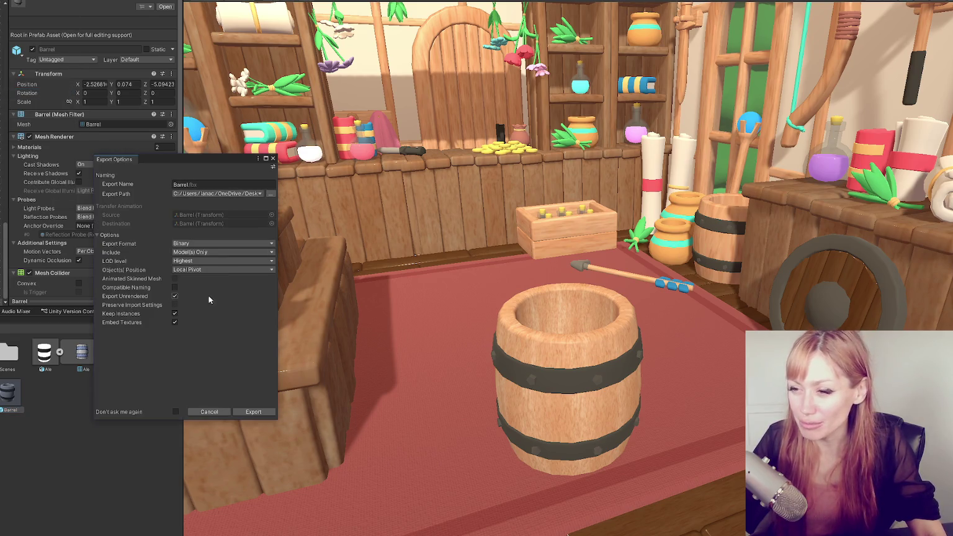
{"action": "left_click", "coordinate": [187, 185]}
{"action": "type", "text": "2"}
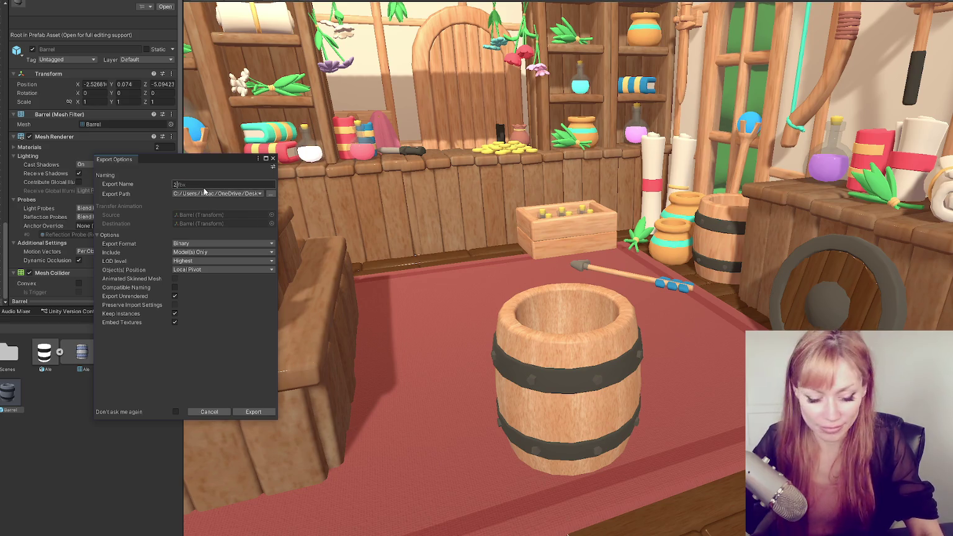
{"action": "key", "text": "Home"}
{"action": "type", "text": "barrel"}
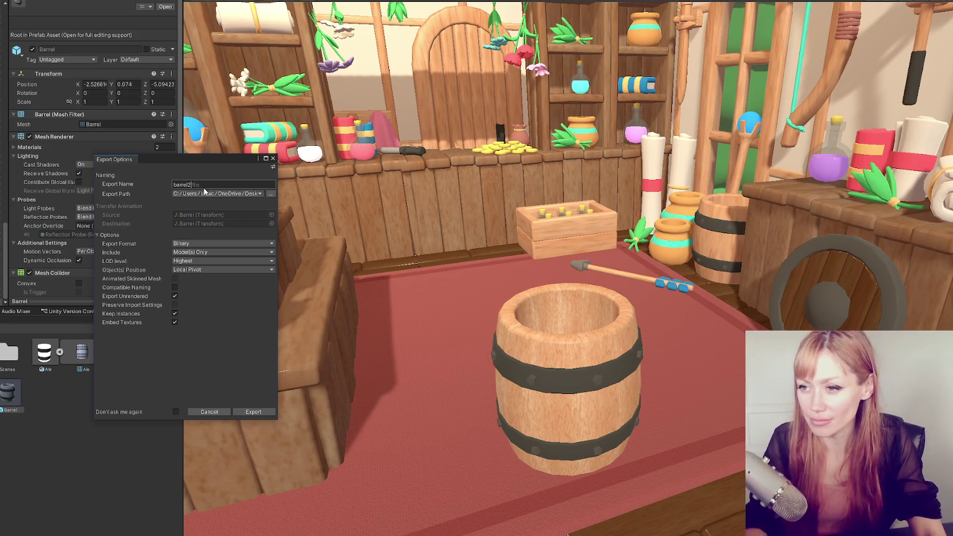
{"action": "left_click", "coordinate": [248, 412]}
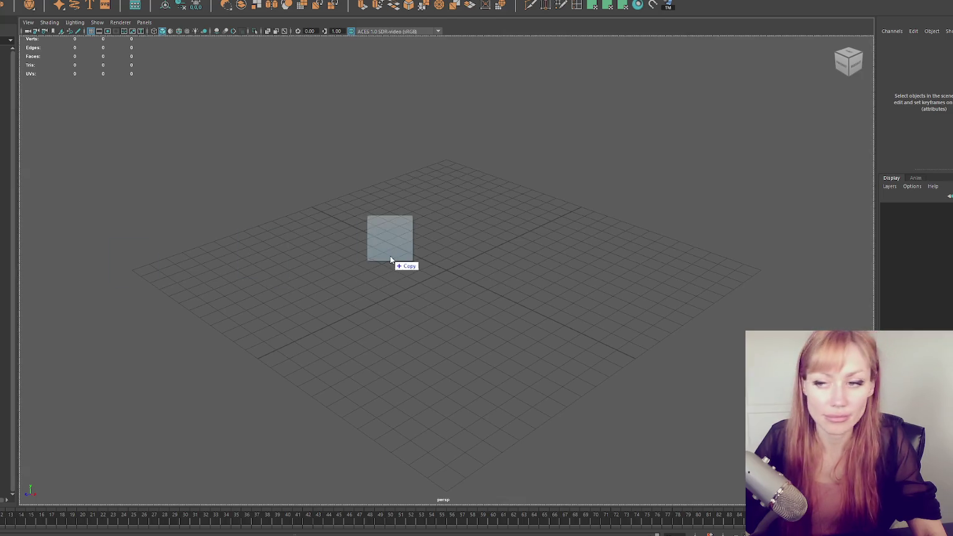
- Delete the old barrel from the Blender scene
{"action": "left_click_drag", "start_coordinate": [385, 261], "coordinate": [391, 259]}
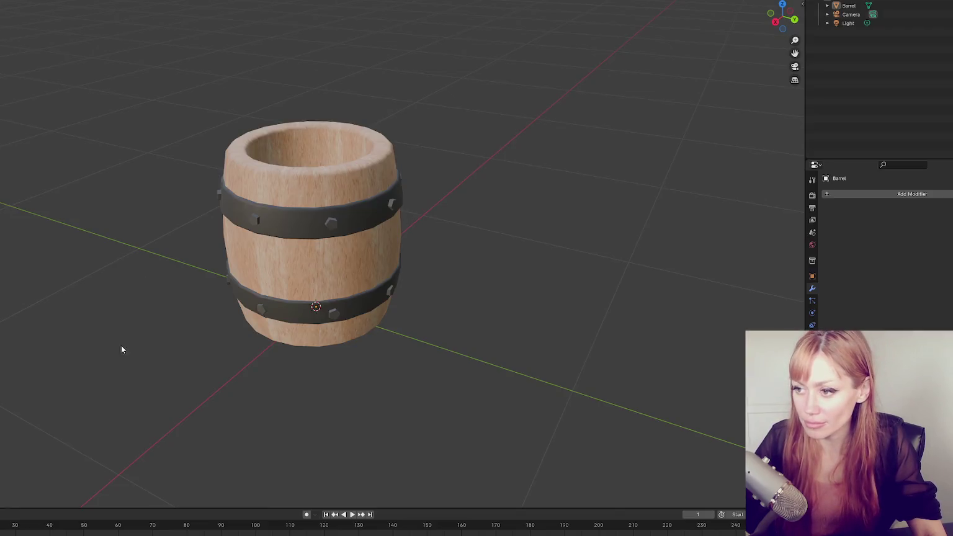
{"action": "left_click", "coordinate": [289, 214]}
{"action": "key", "text": "Delete"}
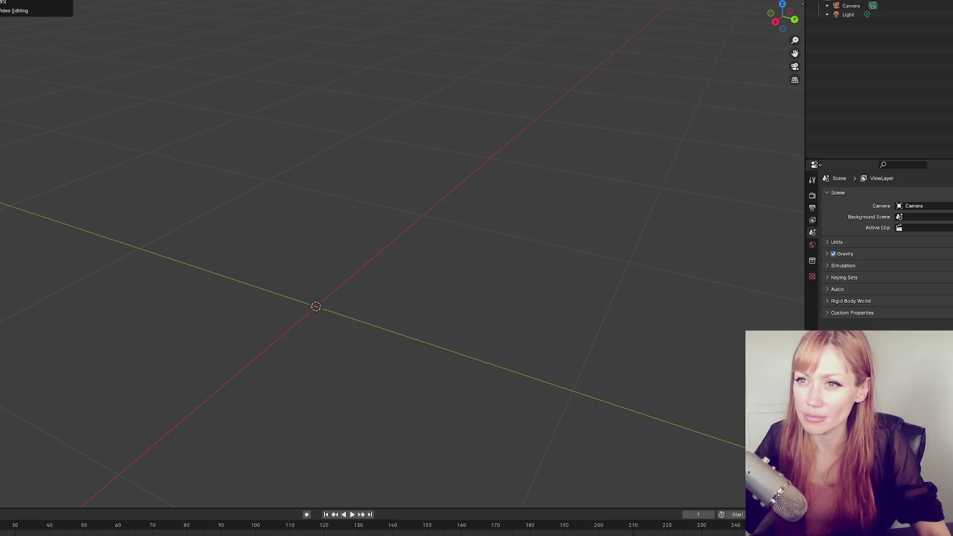
- Start a fresh scene without saving, delete the sphere, and export it as FBX into goodies test
{"action": "key", "text": "ctrl+q"}
{"action": "left_click", "coordinate": [451, 278]}
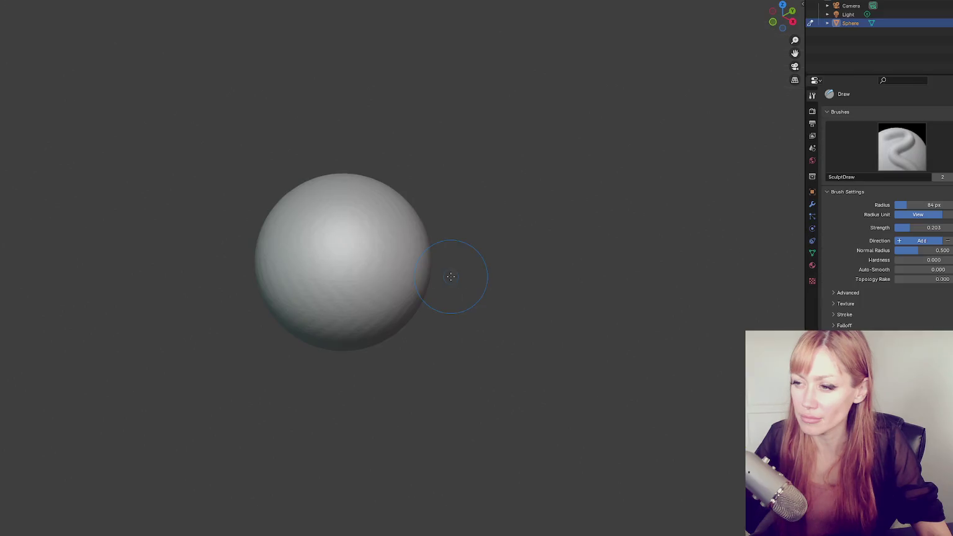
{"action": "key", "text": "Delete"}
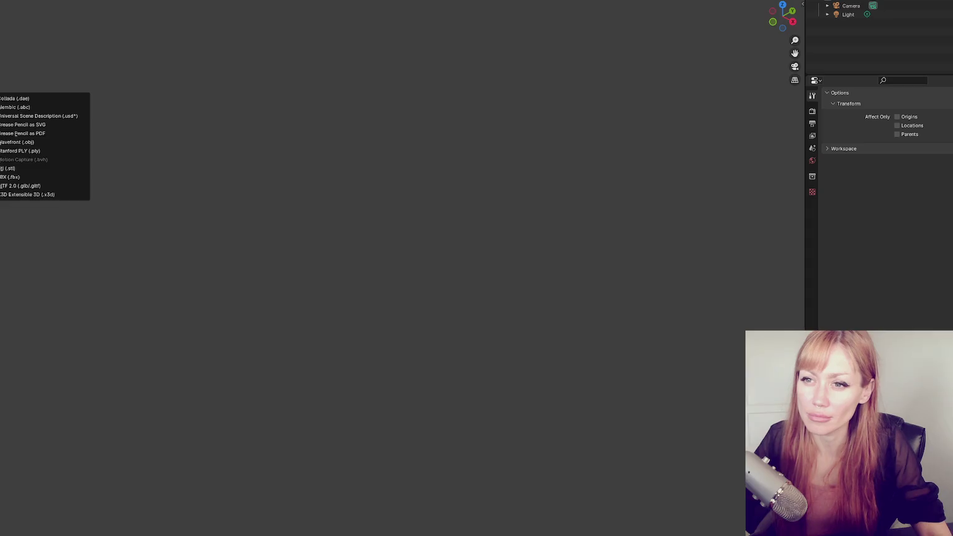
{"action": "left_click", "coordinate": [32, 169]}
{"action": "left_click", "coordinate": [216, 177]}
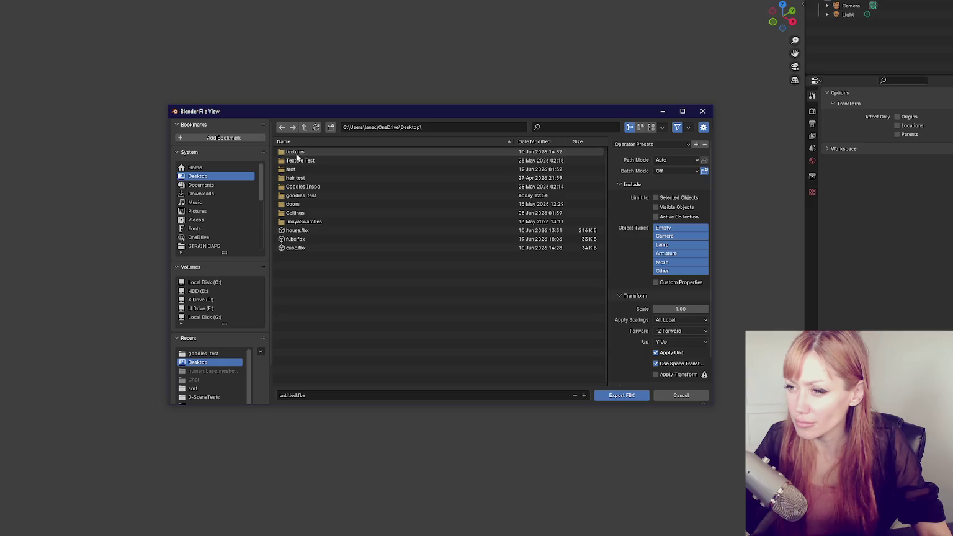
{"action": "double_click", "coordinate": [302, 195]}
{"action": "double_click", "coordinate": [305, 168]}
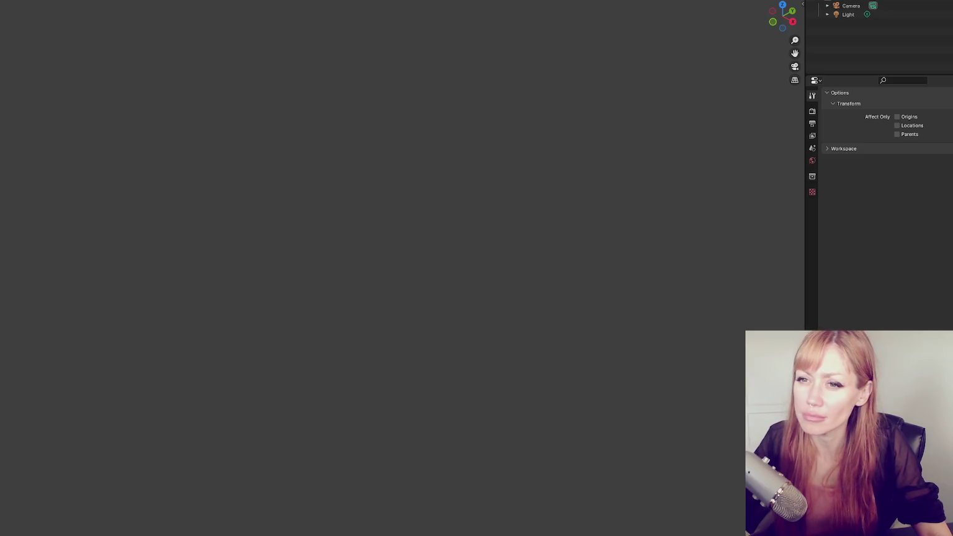
- Import the FBX files from the goodies test folder, then delete the imported camera and light
{"action": "left_click", "coordinate": [29, 171]}
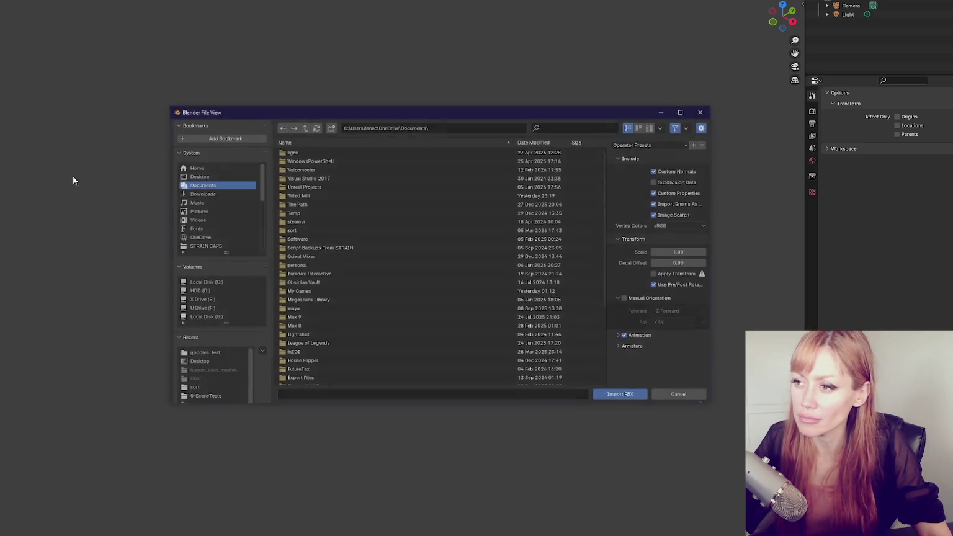
{"action": "left_click", "coordinate": [196, 175]}
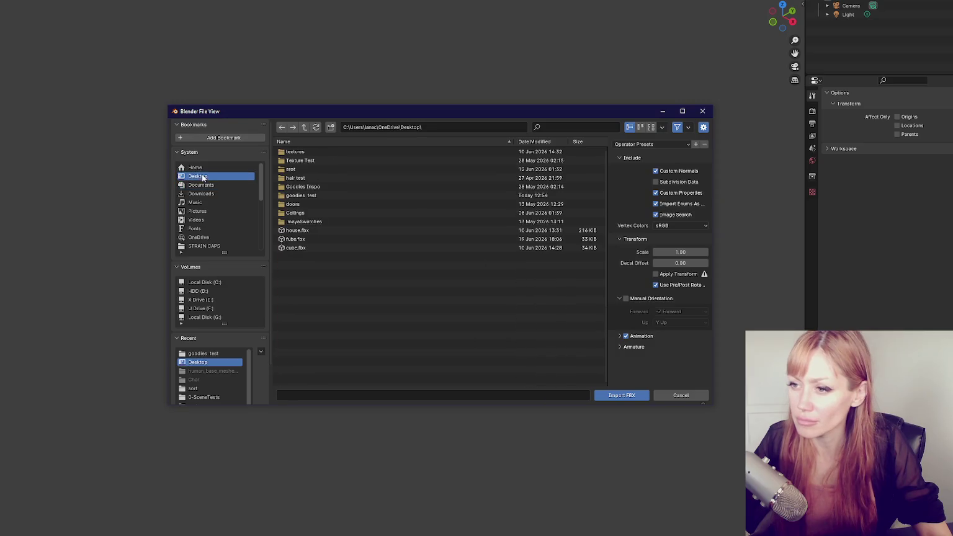
{"action": "double_click", "coordinate": [296, 198]}
{"action": "left_click", "coordinate": [304, 160]}
{"action": "left_click", "coordinate": [303, 170], "text": "shift"}
{"action": "key", "text": "Return"}
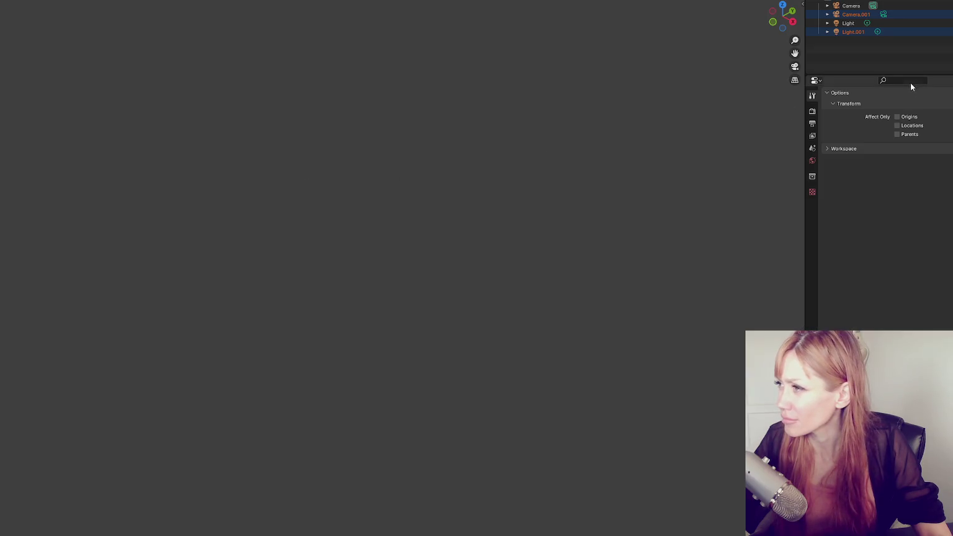
{"action": "left_click", "coordinate": [894, 17], "text": "ctrl"}
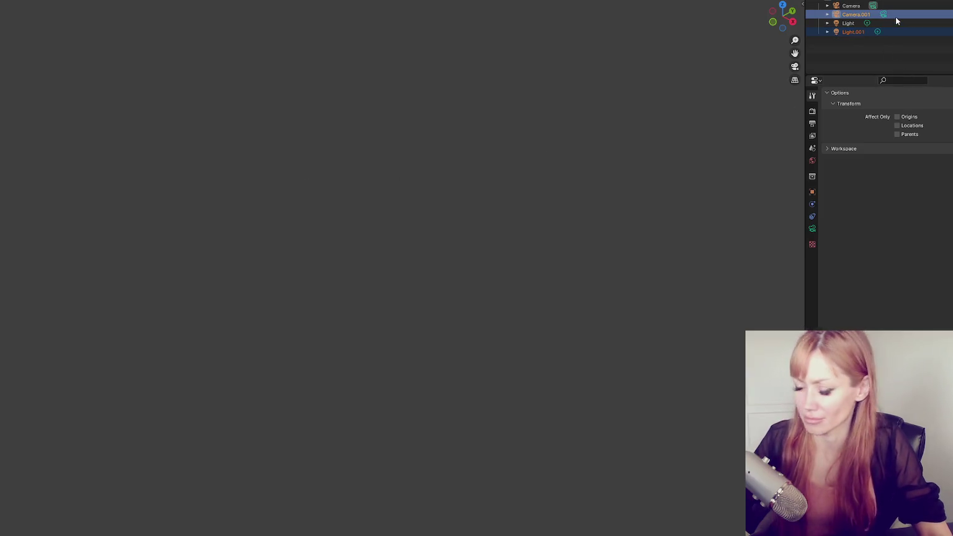
{"action": "key", "text": "x"}
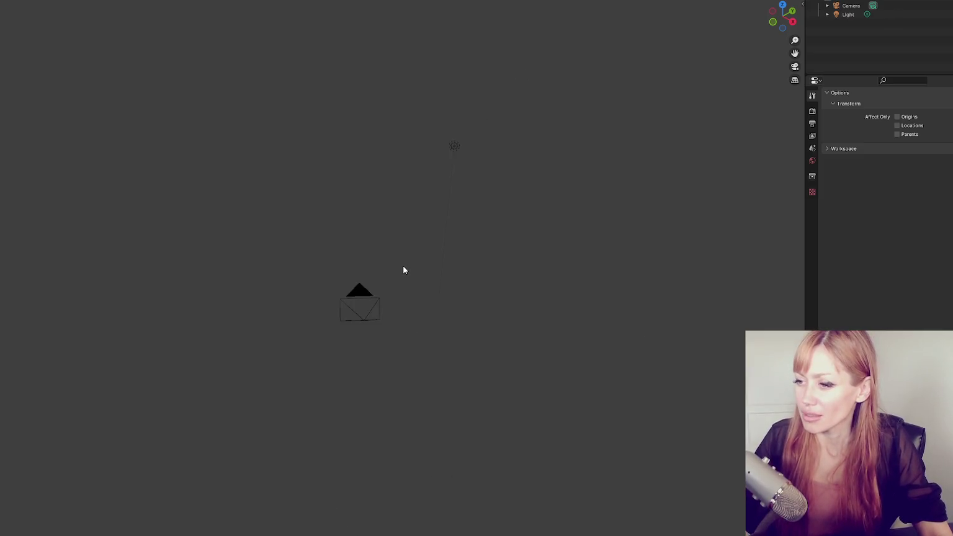
{"action": "left_click_drag", "start_coordinate": [415, 259], "coordinate": [441, 303]}
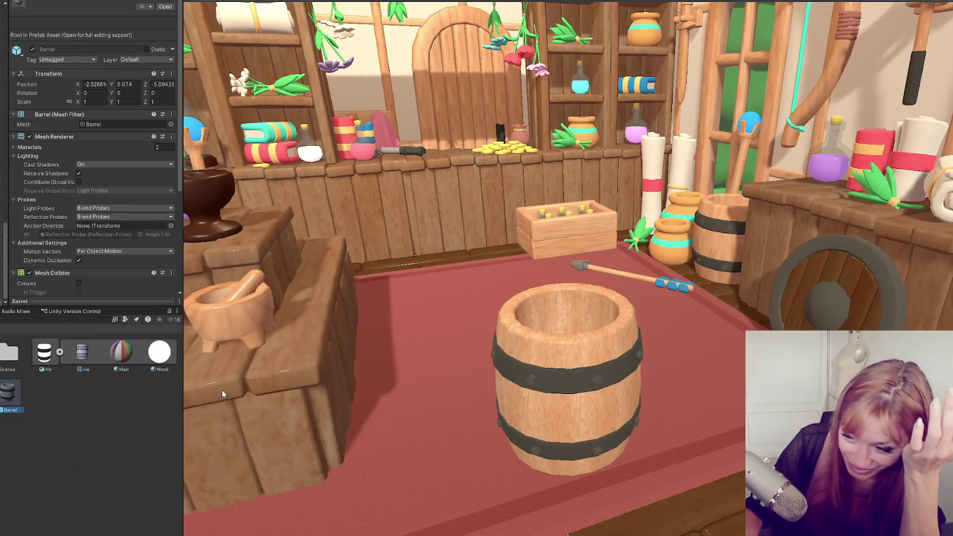
{"action": "left_click", "coordinate": [545, 361]}
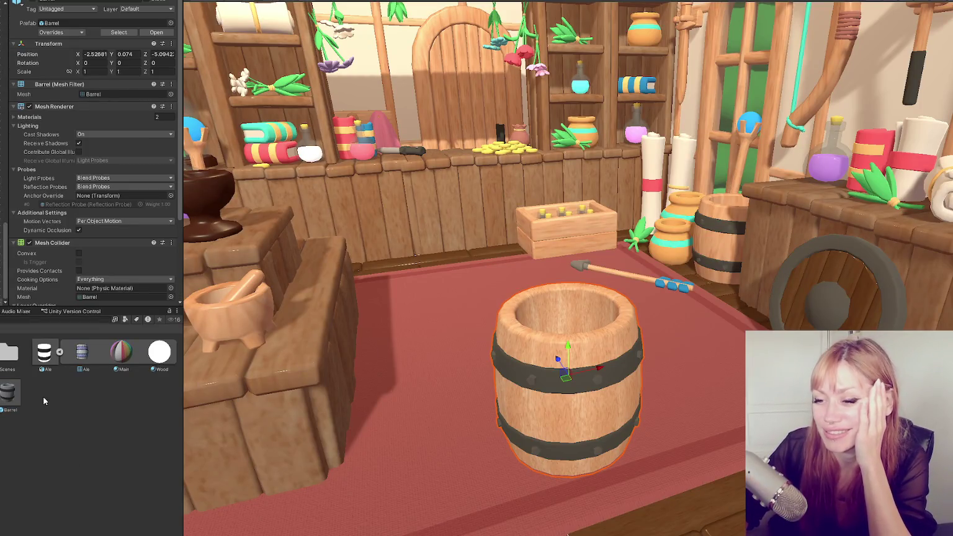
{"action": "left_click", "coordinate": [19, 395]}
{"action": "mouse_move", "coordinate": [20, 395]}
{"action": "left_mouse_down"}
{"action": "mouse_move", "coordinate": [60, 359]}
{"action": "mouse_move", "coordinate": [83, 372]}
{"action": "mouse_move", "coordinate": [446, 266]}
{"action": "mouse_move", "coordinate": [130, 401]}
{"action": "left_mouse_up"}
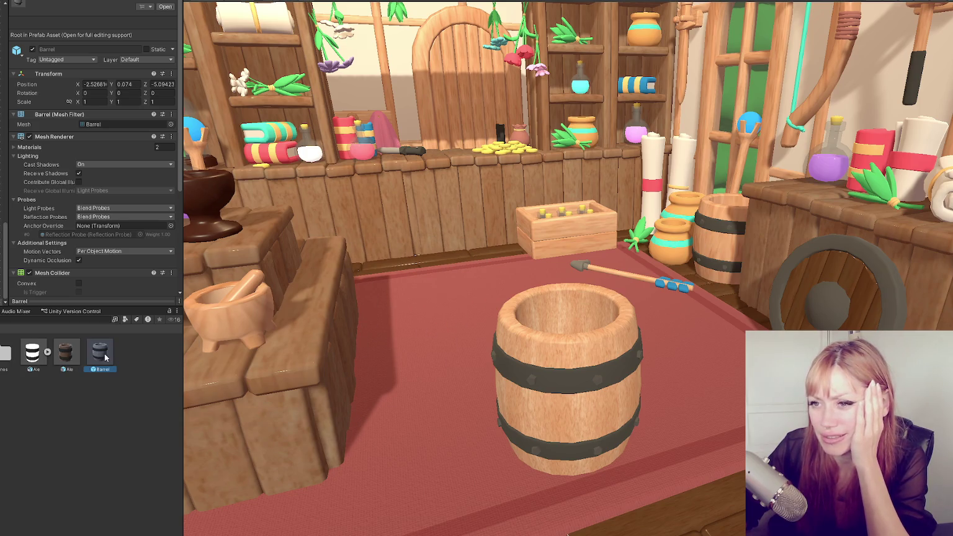
{"action": "scroll", "coordinate": [92, 225], "scroll_direction": "down", "scroll_amount": 5}
{"action": "scroll", "coordinate": [86, 228], "scroll_direction": "up", "scroll_amount": 5}
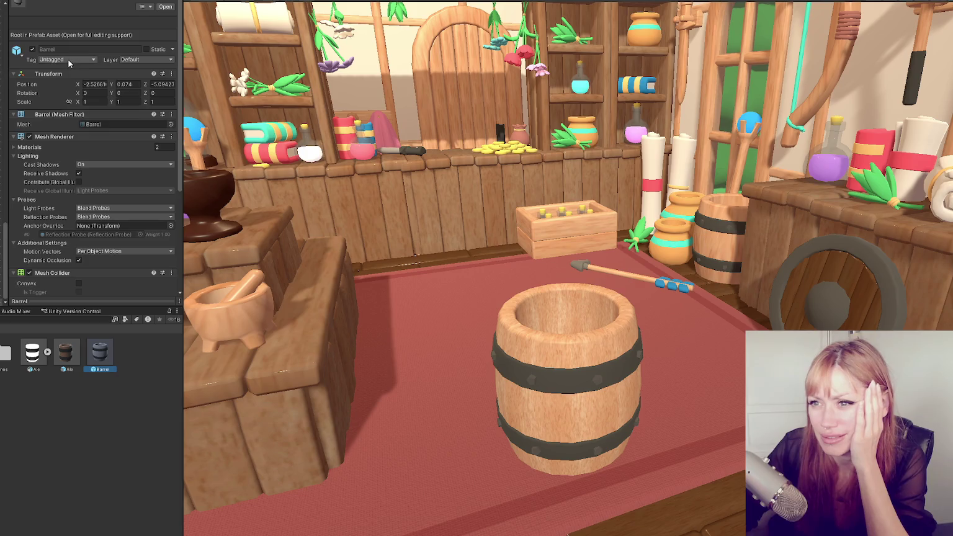
{"action": "left_click", "coordinate": [72, 59]}
{"action": "left_click", "coordinate": [88, 42]}
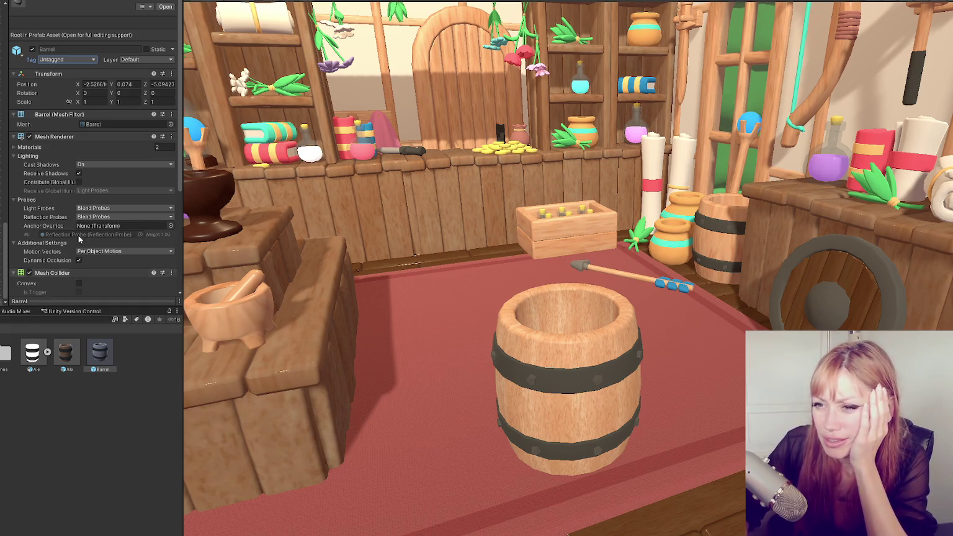
{"action": "scroll", "coordinate": [154, 211], "scroll_direction": "down", "scroll_amount": 5}
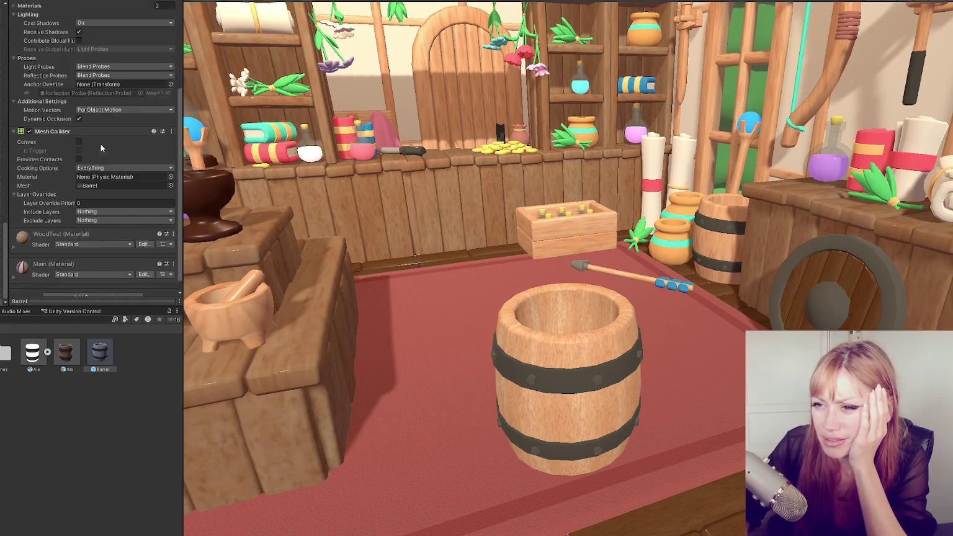
{"action": "right_click", "coordinate": [101, 361]}
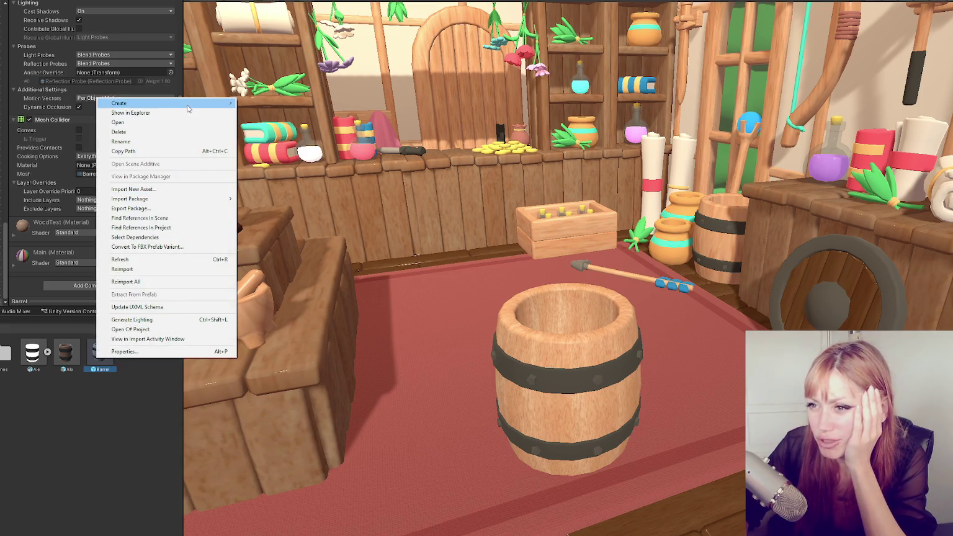
{"action": "mouse_move", "coordinate": [162, 103]}
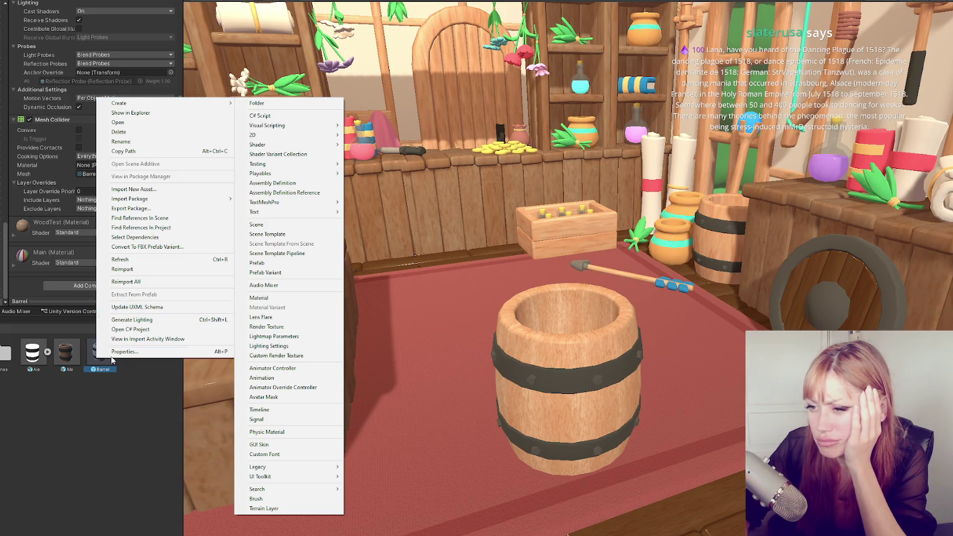
{"action": "left_click", "coordinate": [98, 331]}
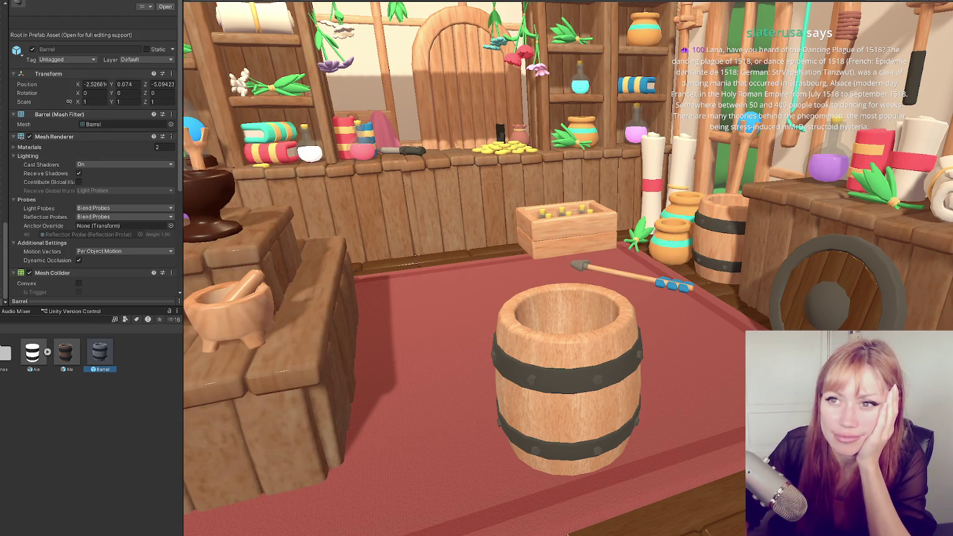
{"action": "left_click", "coordinate": [37, 186]}
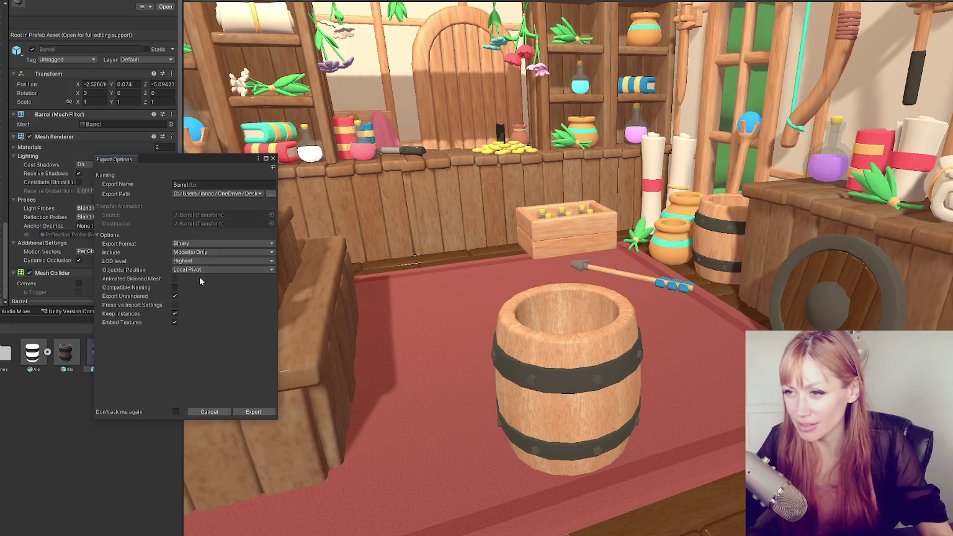
- Rename the export to Barrel-new.fbx and export the barrel
{"action": "left_click", "coordinate": [200, 184]}
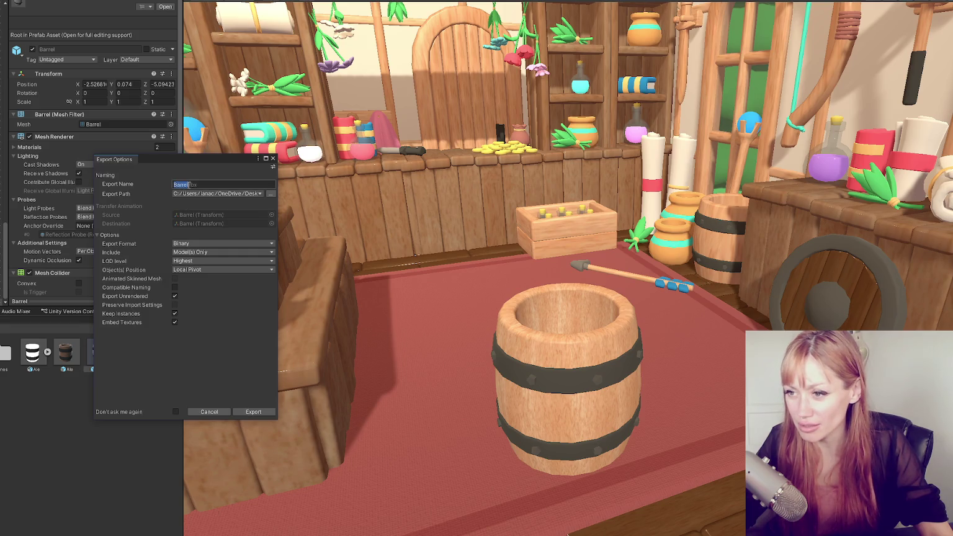
{"action": "type", "text": "-new"}
{"action": "left_click", "coordinate": [258, 413]}
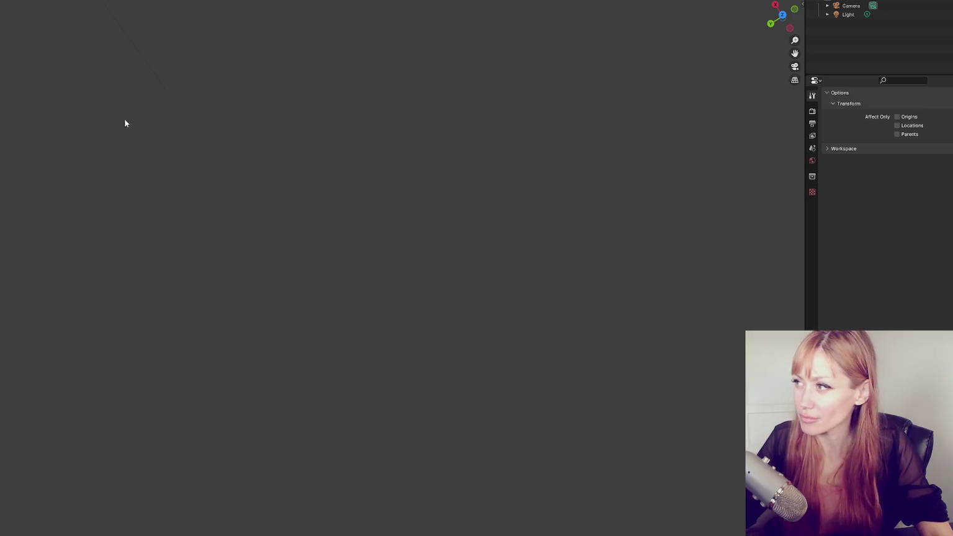
{"action": "scroll", "coordinate": [124, 123], "scroll_direction": "down", "scroll_amount": 3}
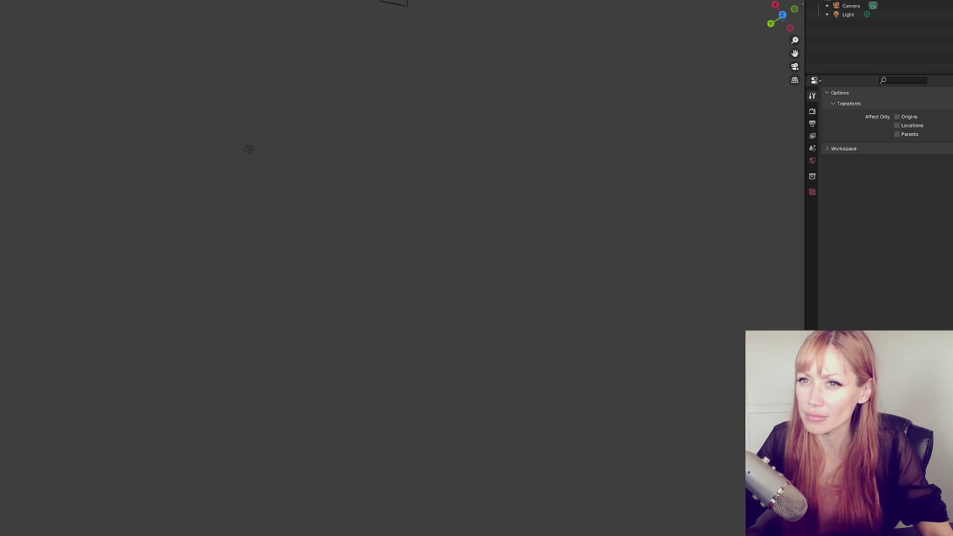
- Start a new sculpting file without saving and cancel the FBX import browser
{"action": "key", "text": "ctrl+n"}
{"action": "key", "text": "Return"}
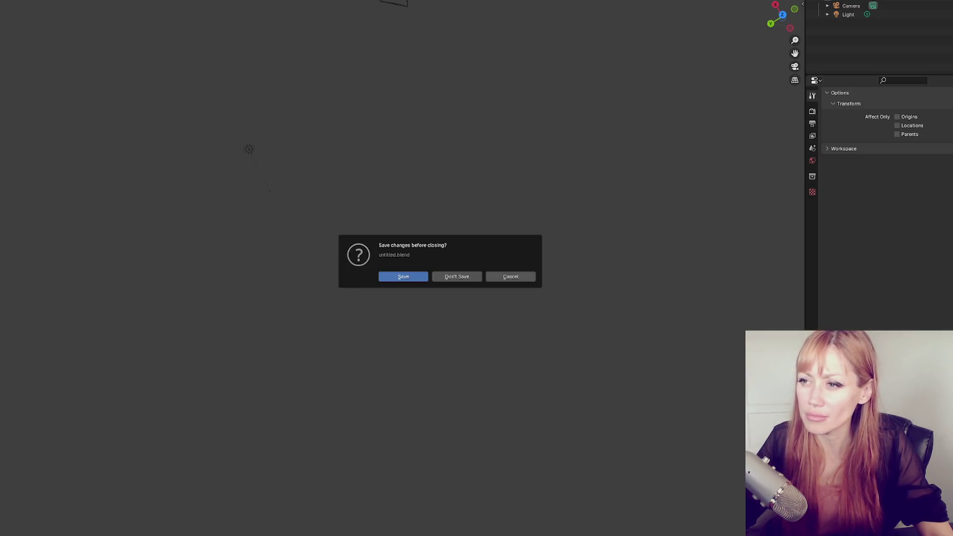
{"action": "left_click", "coordinate": [456, 277]}
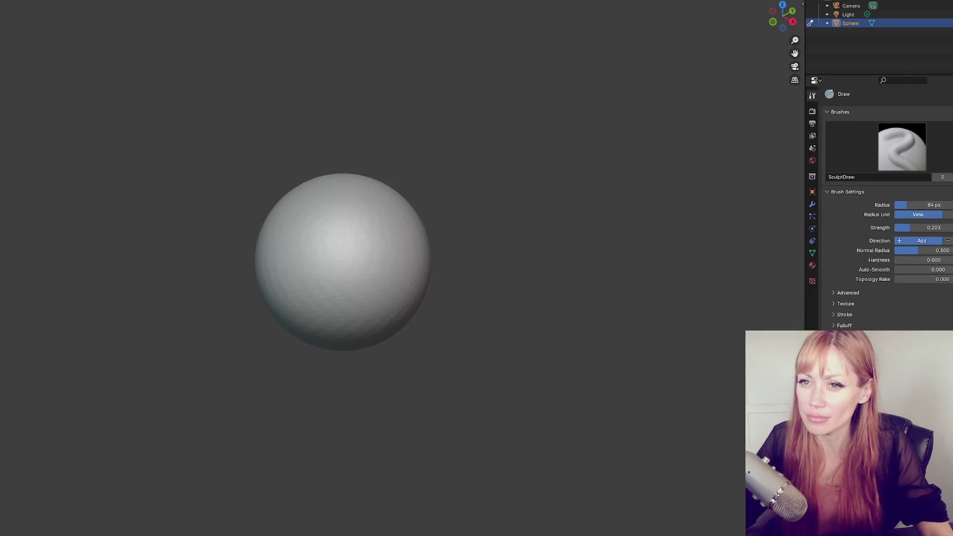
{"action": "left_click", "coordinate": [49, 179]}
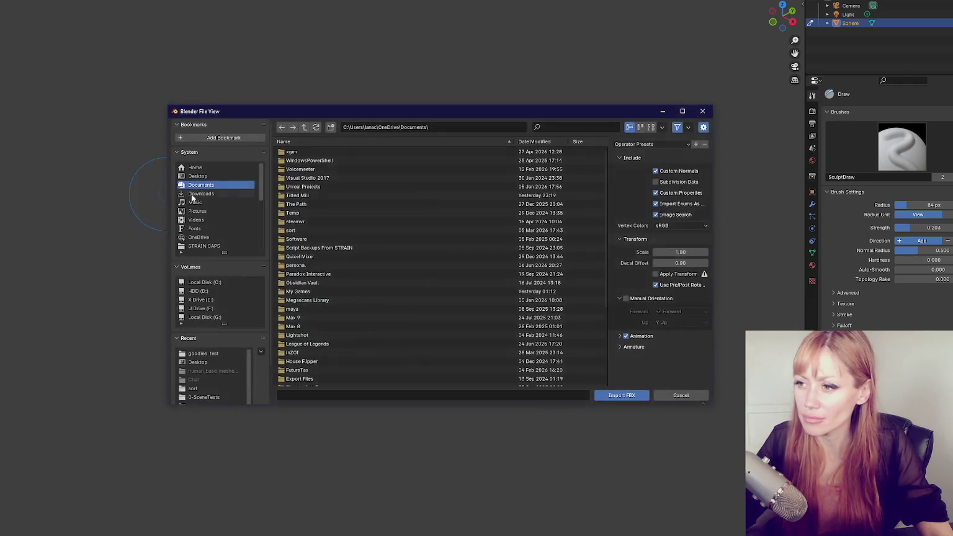
{"action": "key", "text": "Escape"}
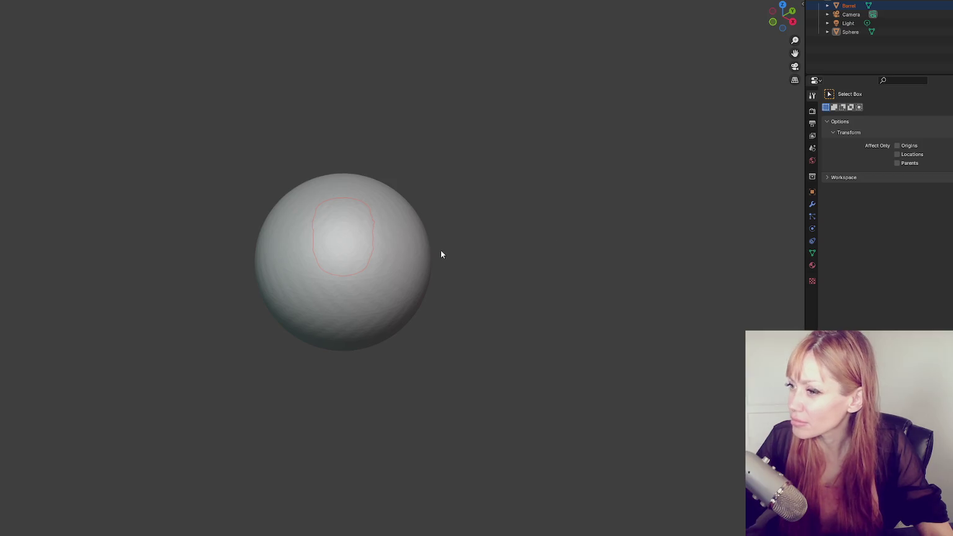
- Delete the placeholder sphere and view the barrel from the side in Material Preview
{"action": "left_click", "coordinate": [418, 256]}
{"action": "key", "text": "Delete"}
{"action": "scroll", "coordinate": [418, 256], "scroll_direction": "up", "scroll_amount": 4}
{"action": "key", "text": "z"}
{"action": "left_click", "coordinate": [435, 316]}
{"action": "mouse_move", "coordinate": [441, 316]}
{"action": "left_mouse_down"}
{"action": "mouse_move", "coordinate": [566, 285]}
{"action": "mouse_move", "coordinate": [645, 287]}
{"action": "mouse_move", "coordinate": [433, 296]}
{"action": "mouse_move", "coordinate": [389, 363]}
{"action": "mouse_move", "coordinate": [385, 330]}
{"action": "mouse_move", "coordinate": [239, 382]}
{"action": "mouse_move", "coordinate": [371, 283]}
{"action": "mouse_move", "coordinate": [158, 379]}
{"action": "mouse_move", "coordinate": [20, 357]}
{"action": "mouse_move", "coordinate": [60, 338]}
{"action": "left_mouse_up"}
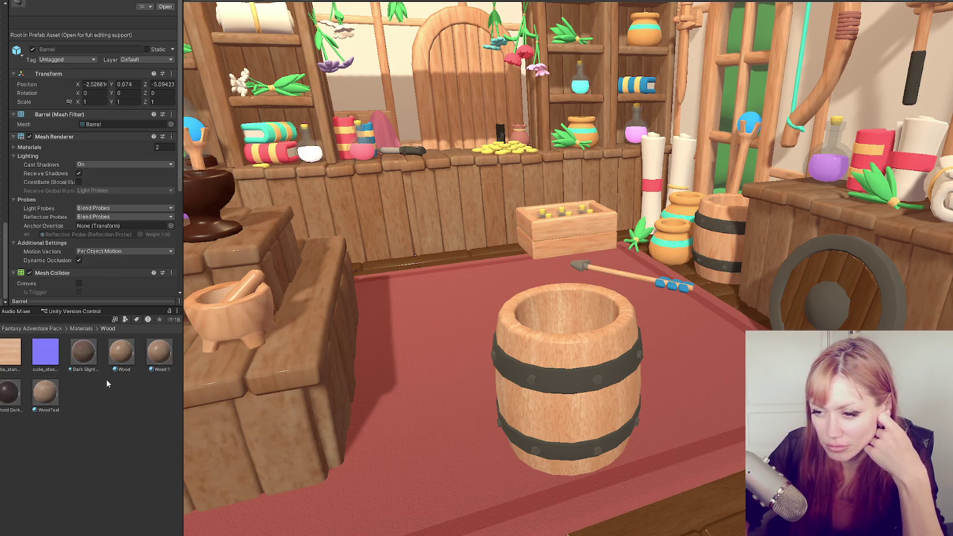
- Compare WoodTest's settings against the Wood material's tiling and smoothness values
{"action": "left_click", "coordinate": [129, 359]}
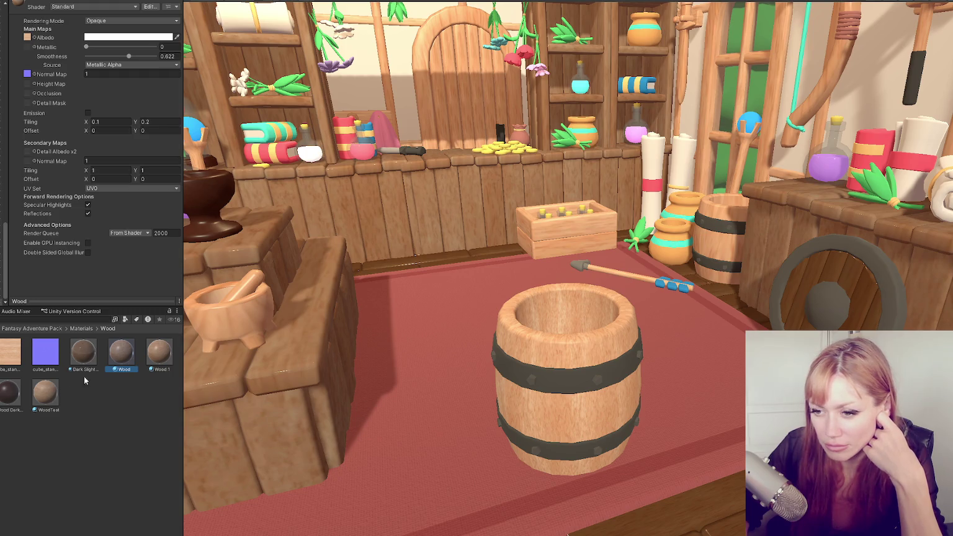
{"action": "left_click", "coordinate": [47, 396]}
{"action": "left_click", "coordinate": [126, 355]}
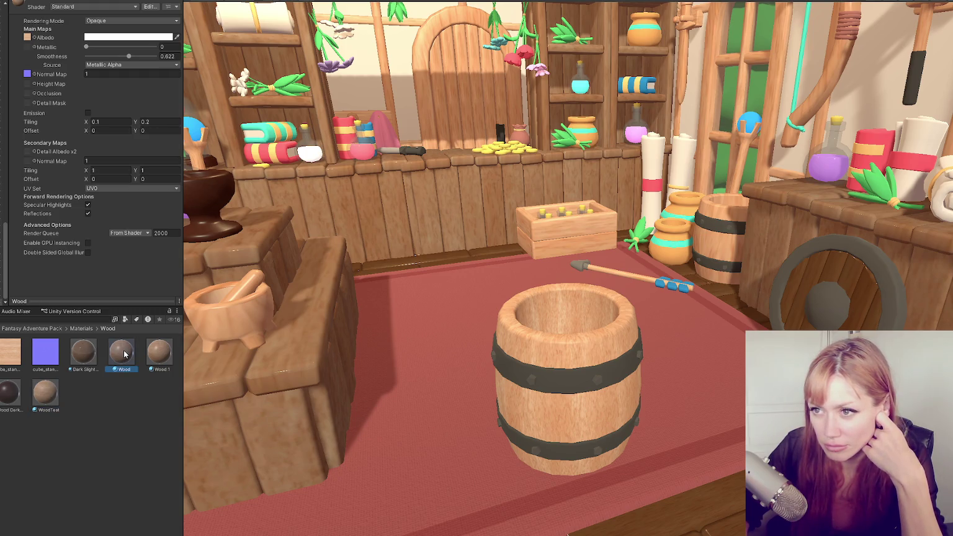
{"action": "left_click", "coordinate": [53, 396]}
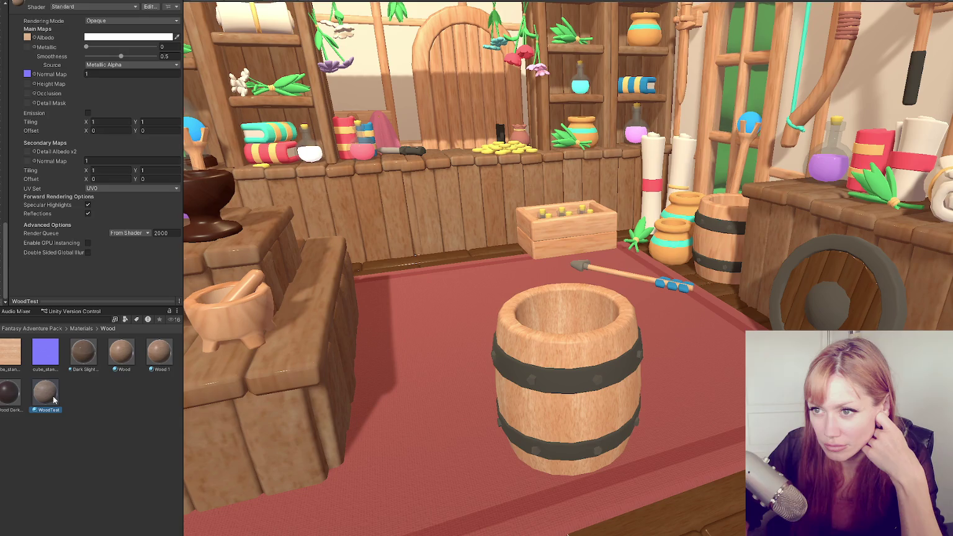
{"action": "left_click", "coordinate": [127, 356]}
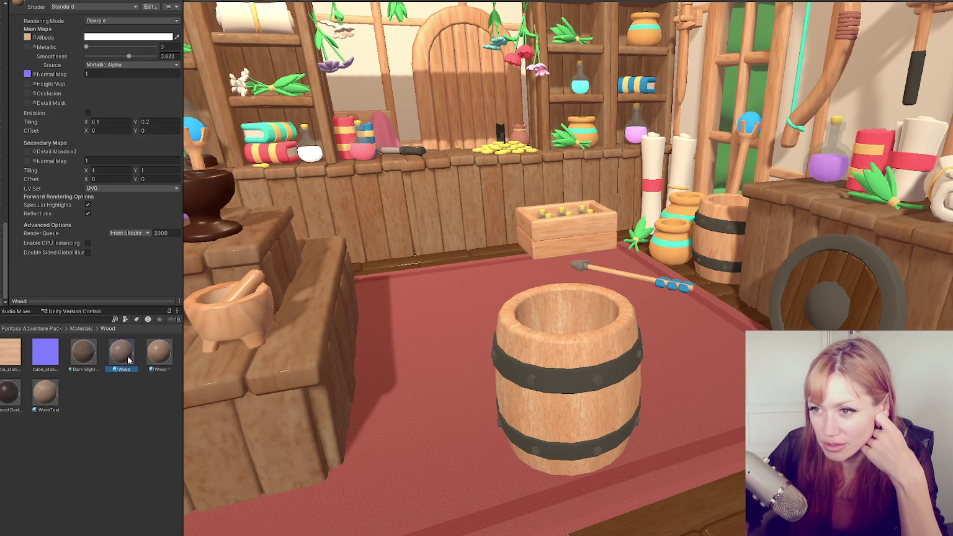
{"action": "left_click", "coordinate": [43, 396]}
{"action": "left_click", "coordinate": [132, 352]}
{"action": "left_click", "coordinate": [38, 389]}
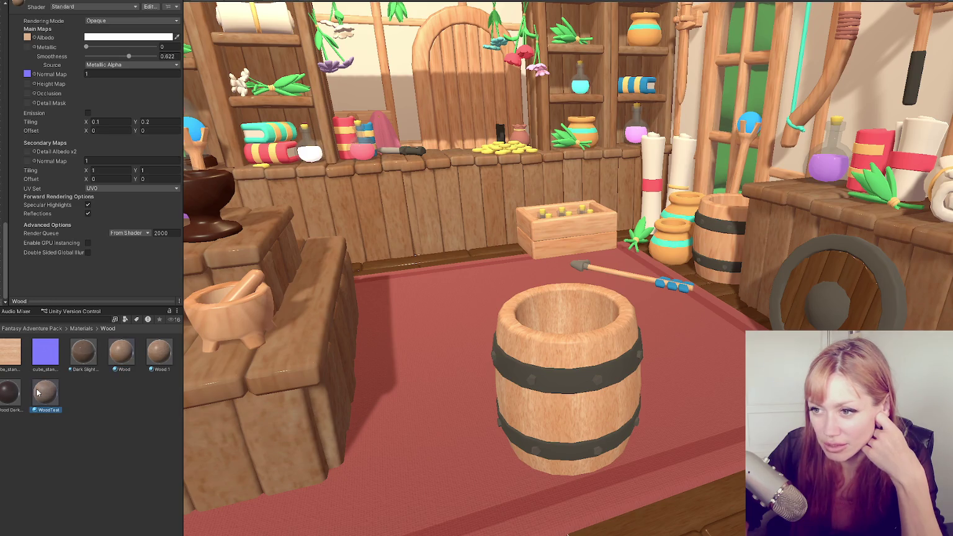
{"action": "left_click", "coordinate": [116, 364]}
{"action": "left_click", "coordinate": [58, 394]}
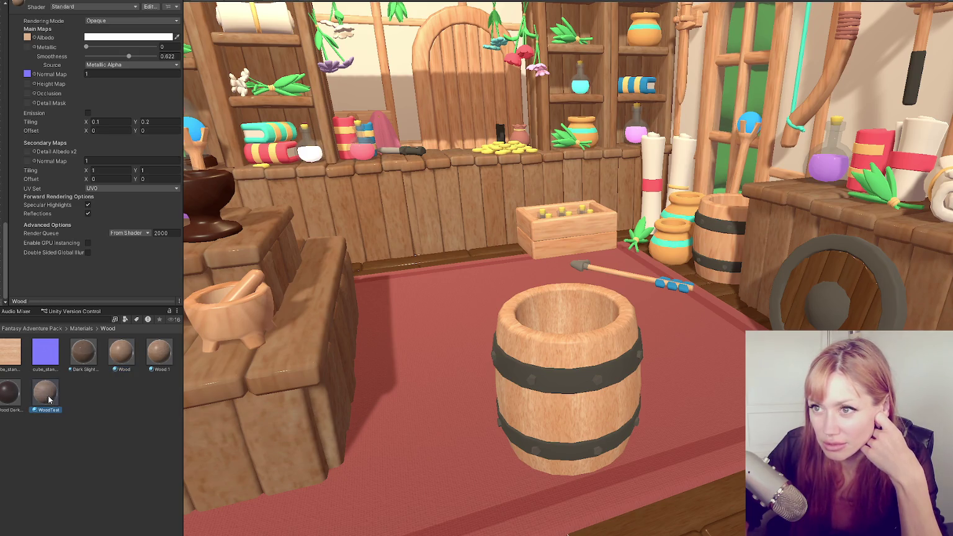
{"action": "left_click", "coordinate": [118, 361]}
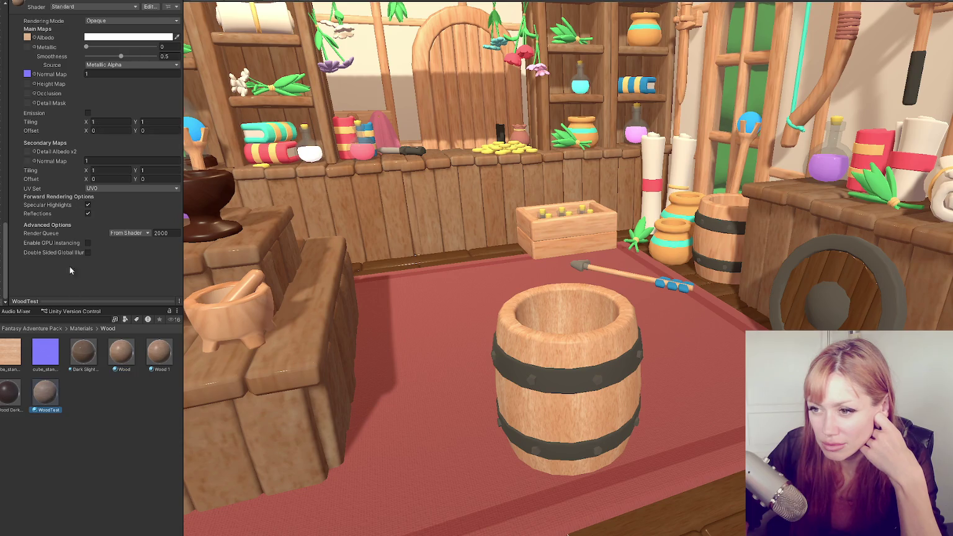
- Set WoodTest's tiling to X 0.1, Y 0.2 and bring up the barrel's FBX export options
{"action": "left_click", "coordinate": [44, 392]}
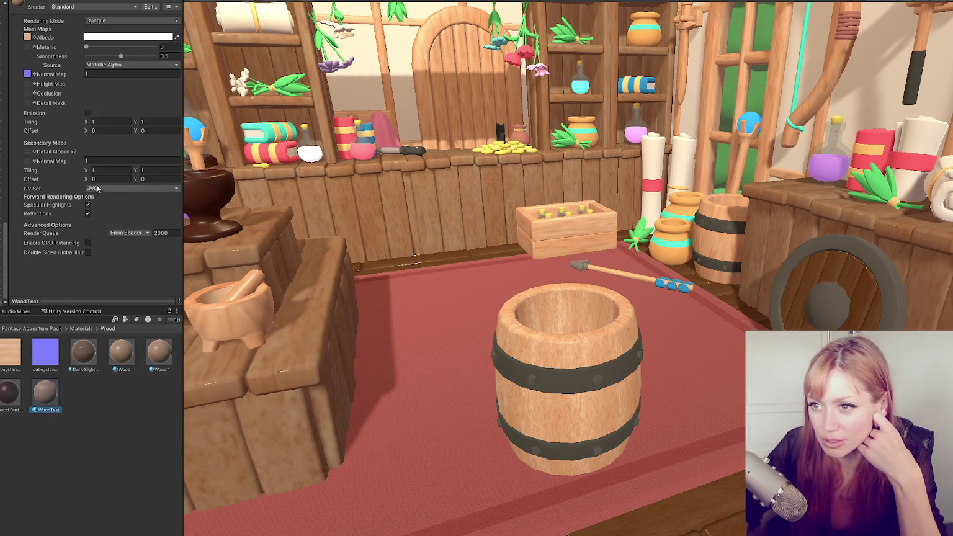
{"action": "left_click", "coordinate": [114, 122]}
{"action": "type", "text": "2"}
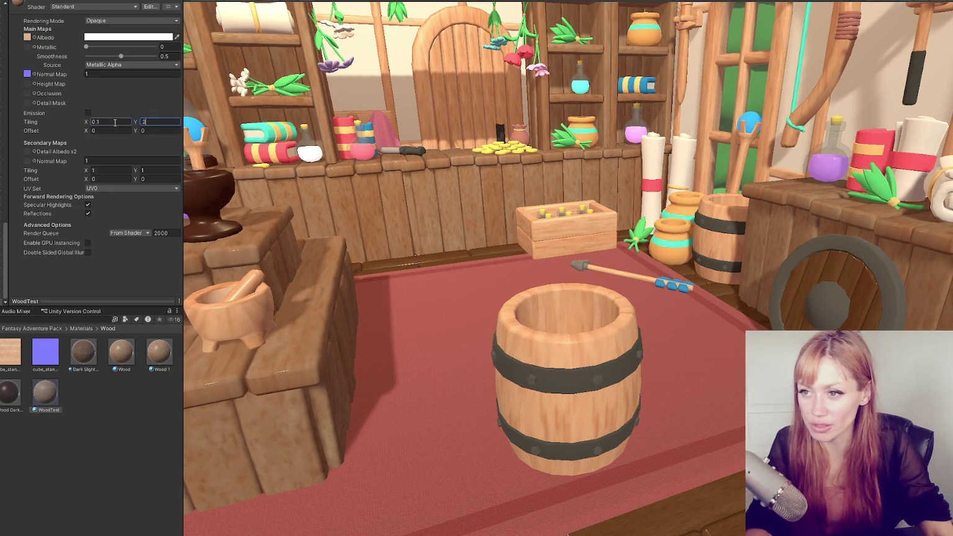
{"action": "left_click", "coordinate": [120, 354]}
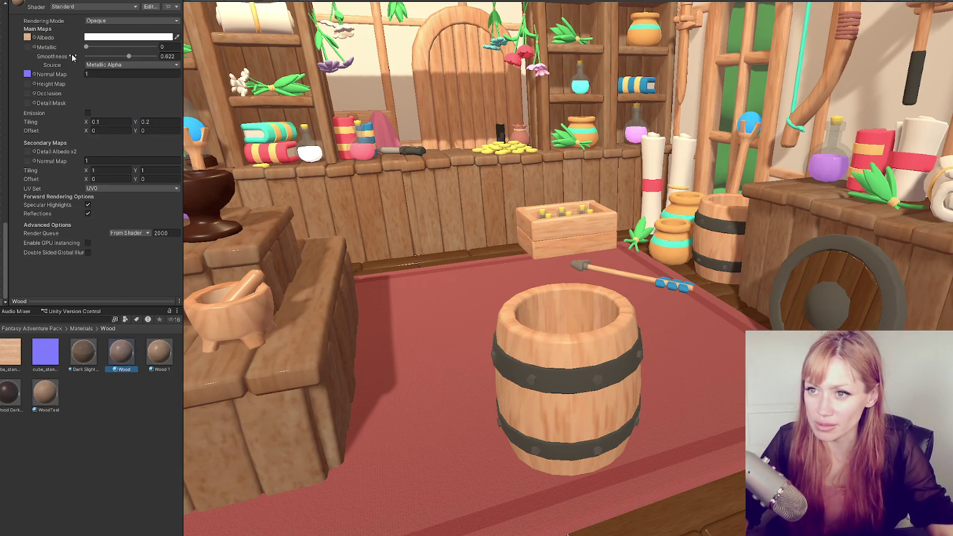
{"action": "left_click", "coordinate": [47, 403]}
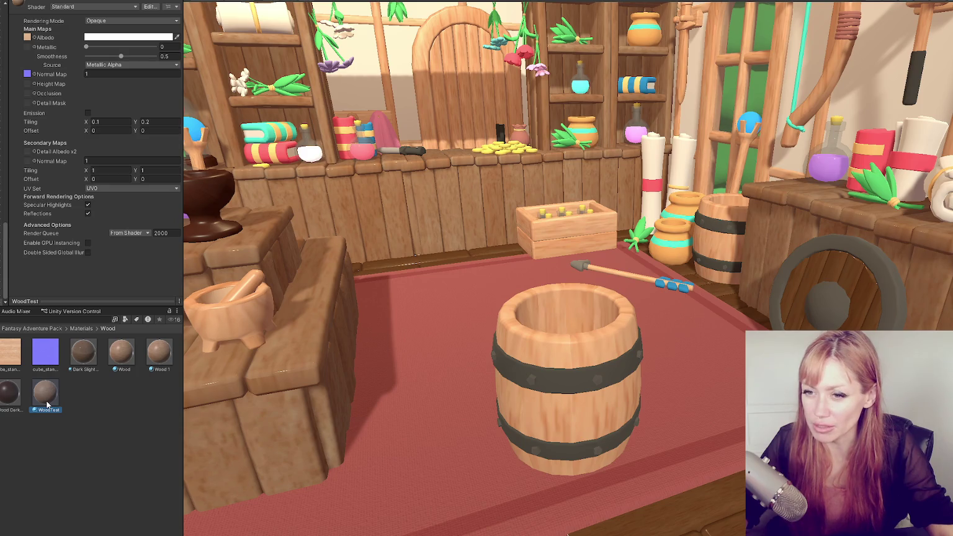
{"action": "left_click", "coordinate": [557, 357]}
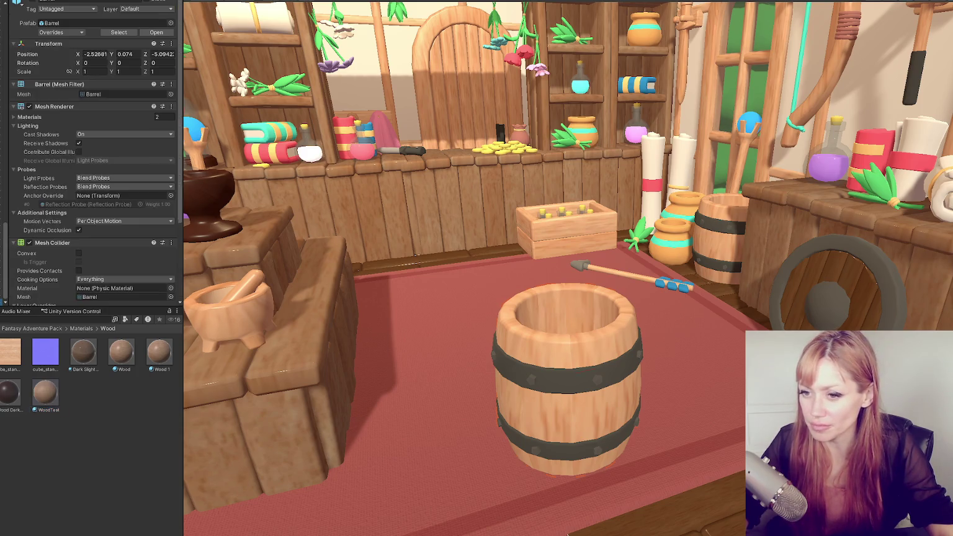
{"action": "left_click", "coordinate": [46, 393]}
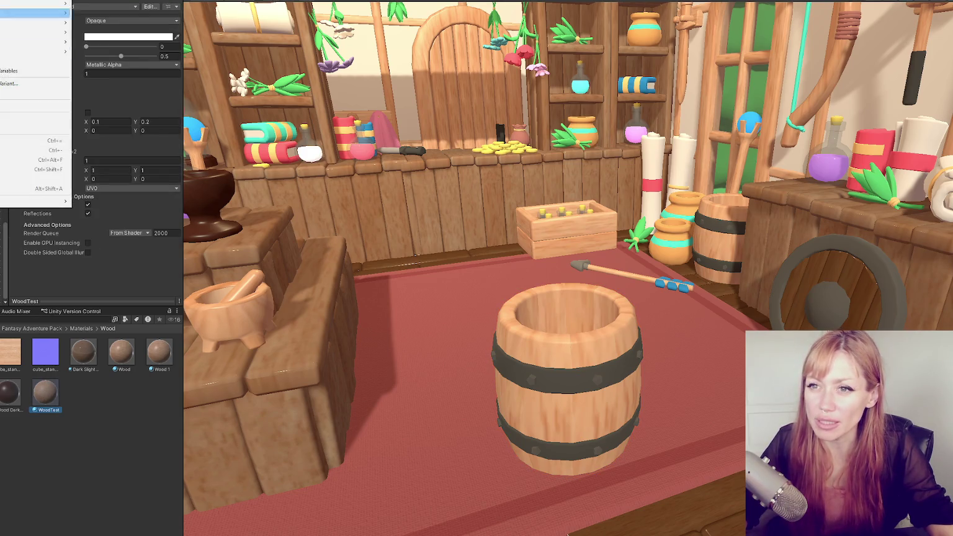
{"action": "left_click", "coordinate": [36, 92]}
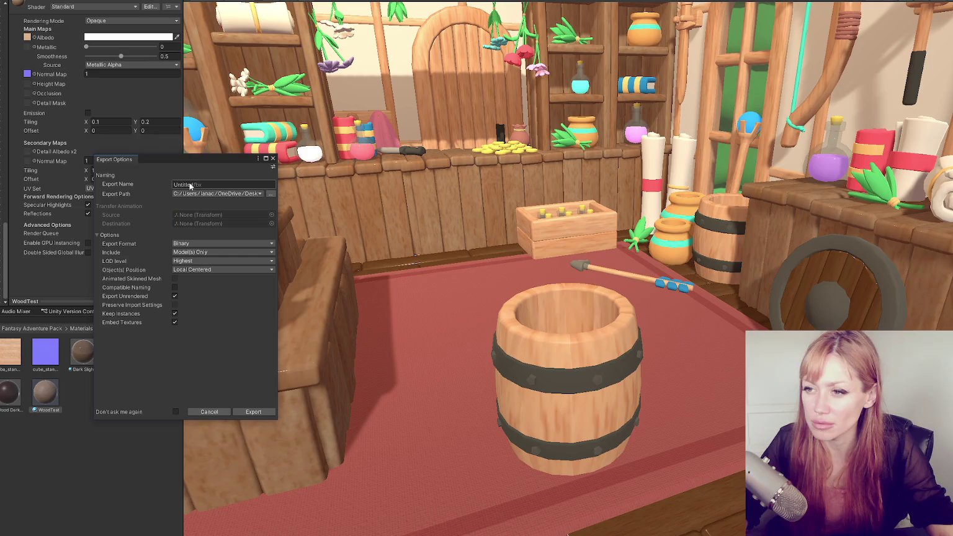
- Enter barrel-test-3 as the export name and export the barrel as FBX
{"action": "type", "text": "barrel-test-3"}
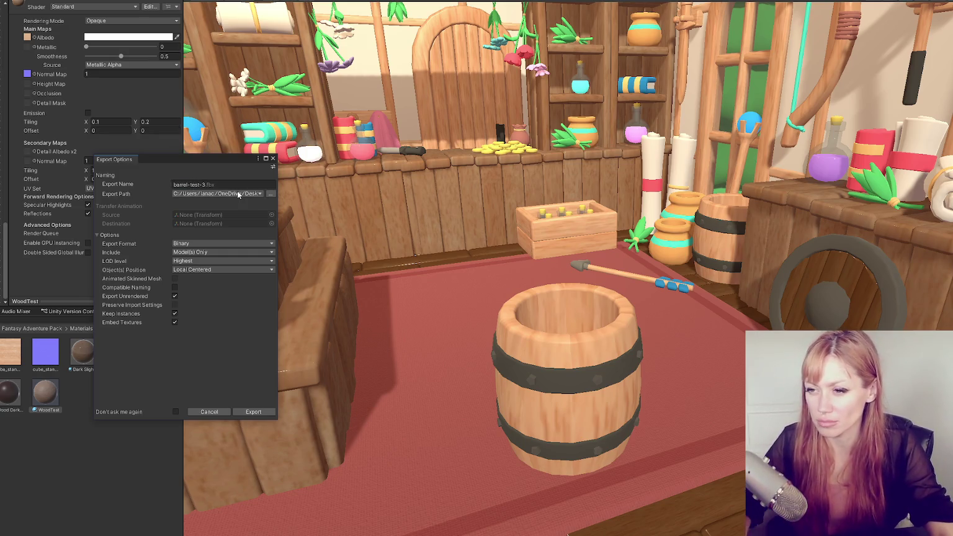
{"action": "left_click", "coordinate": [253, 411]}
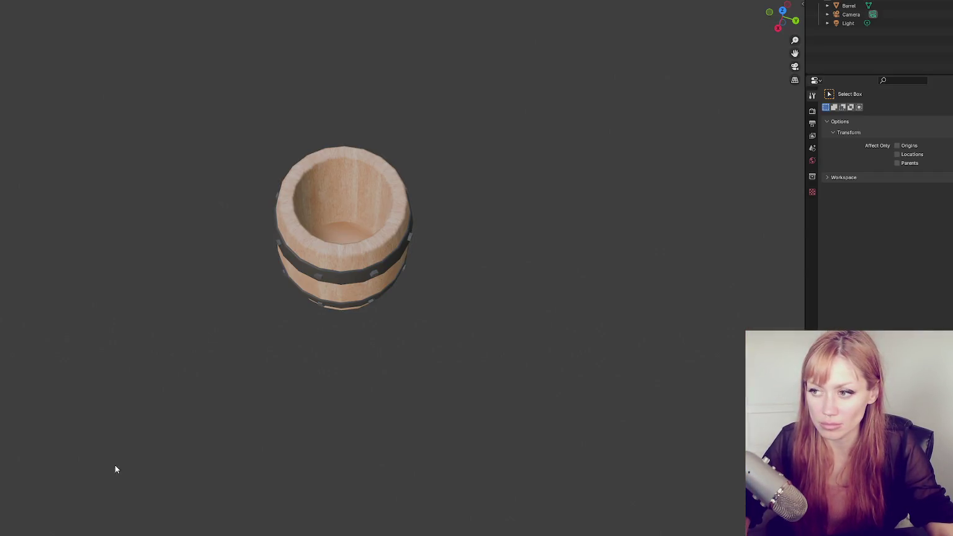
- Delete the barrel from the Blender scene, then open the FBX import browser and cancel it
{"action": "left_click", "coordinate": [344, 297]}
{"action": "key", "text": "Delete"}
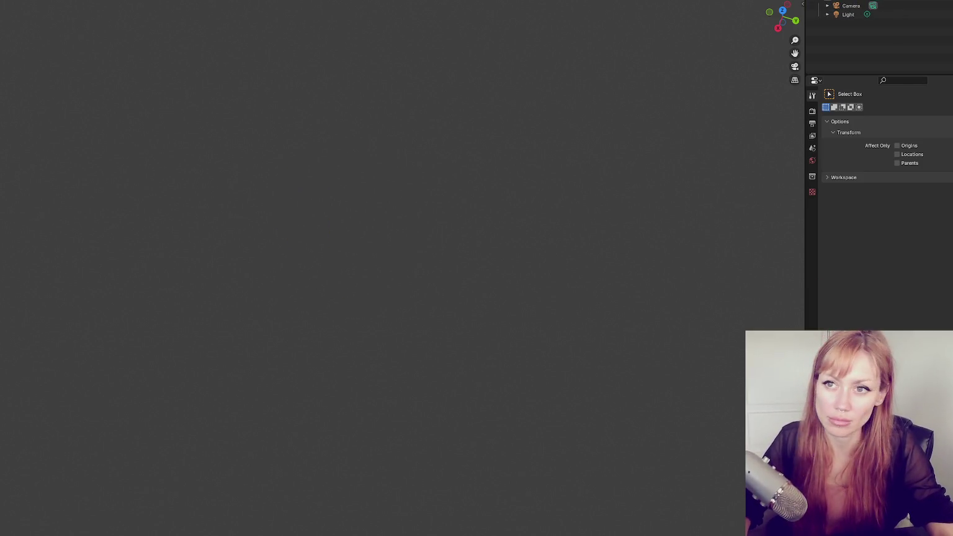
{"action": "mouse_move", "coordinate": [2, 90]}
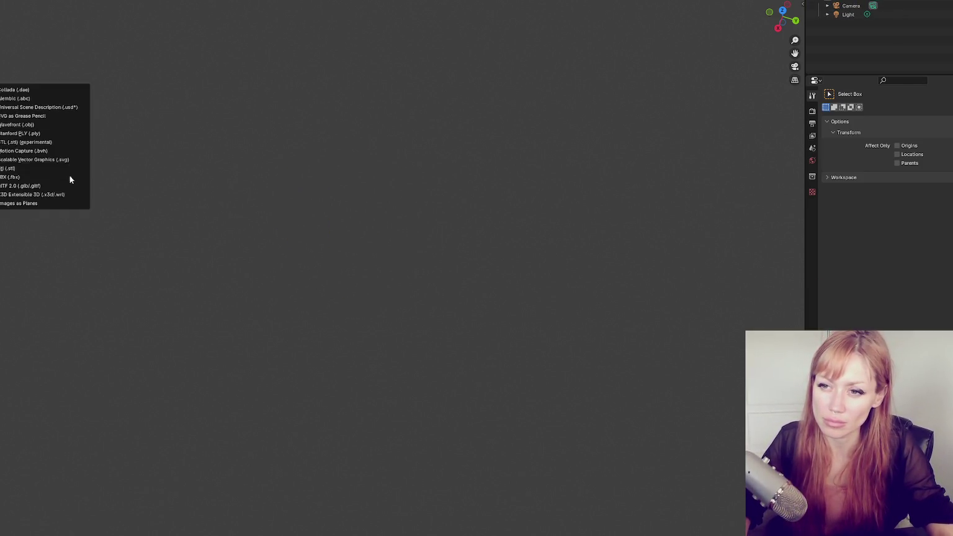
{"action": "left_click", "coordinate": [69, 178]}
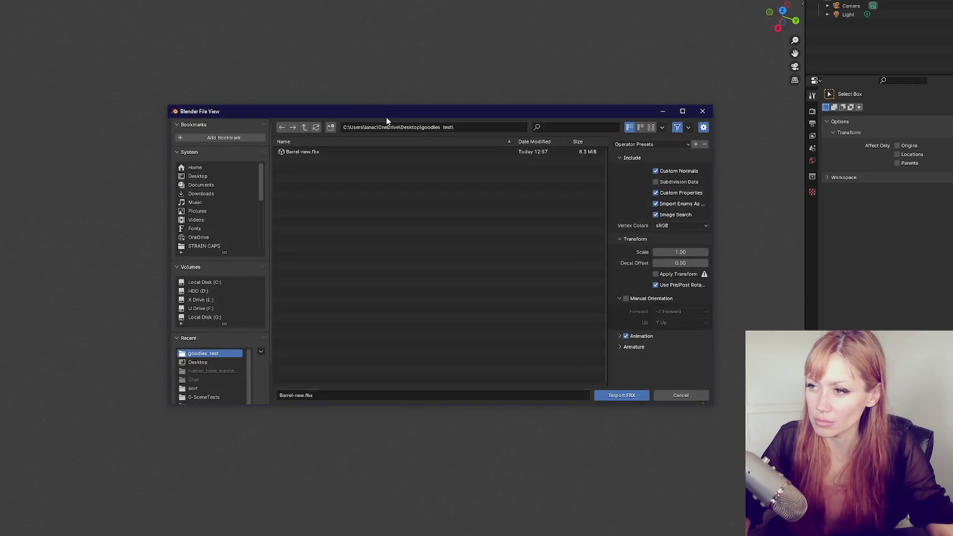
{"action": "left_click", "coordinate": [655, 394]}
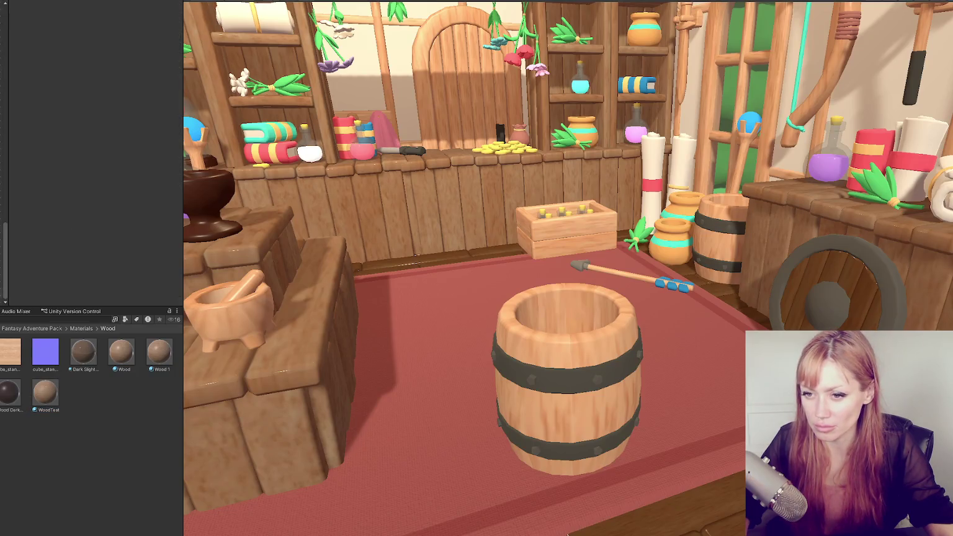
- Export the Barrel prefab to FBX with the export name Barrel-test-3
{"action": "left_click", "coordinate": [567, 378]}
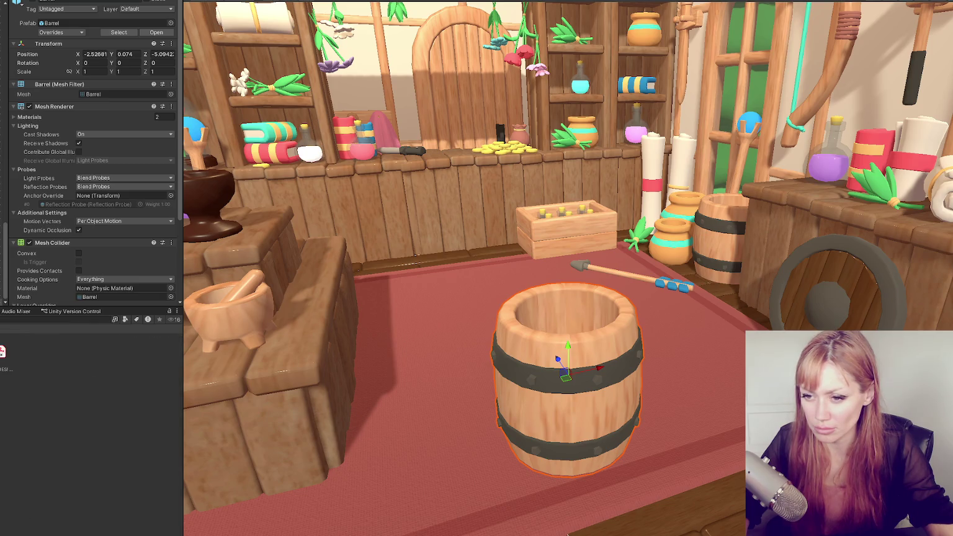
{"action": "right_click", "coordinate": [102, 353]}
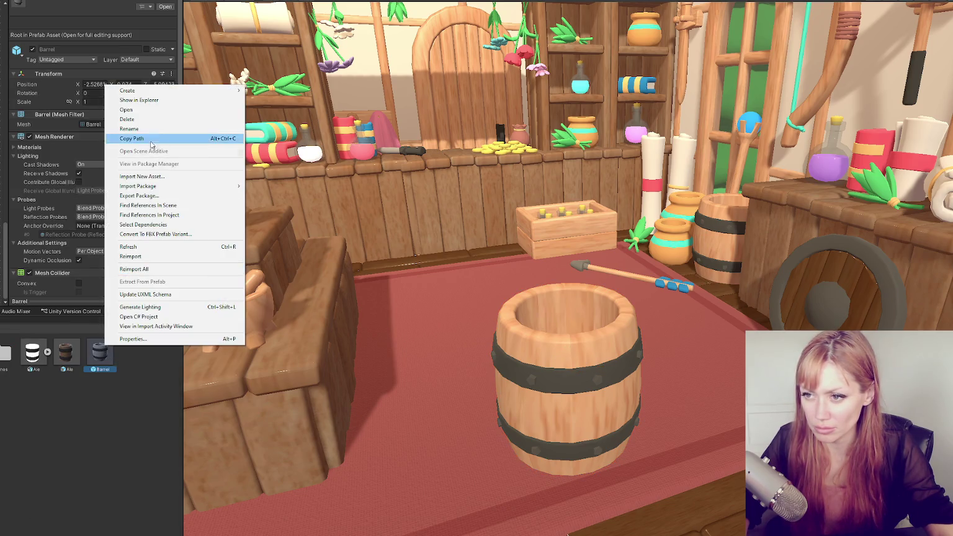
{"action": "left_click", "coordinate": [8, 1]}
{"action": "left_click", "coordinate": [8, 93]}
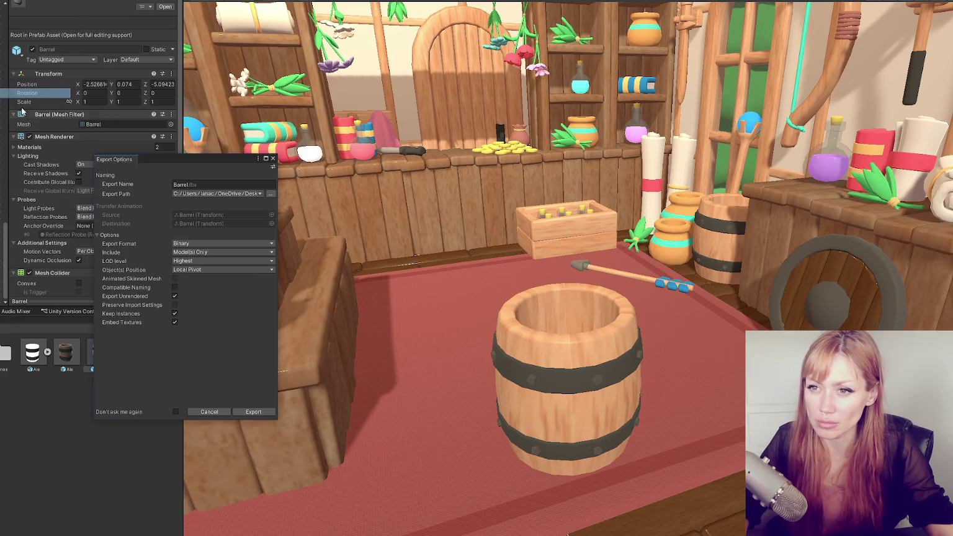
{"action": "left_click", "coordinate": [187, 184]}
{"action": "type", "text": "-test-3"}
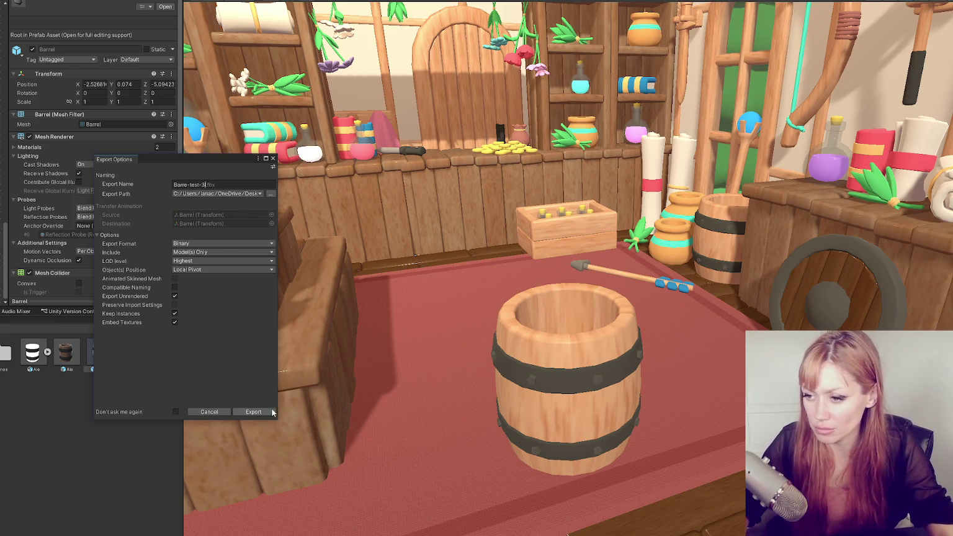
{"action": "left_click", "coordinate": [245, 411]}
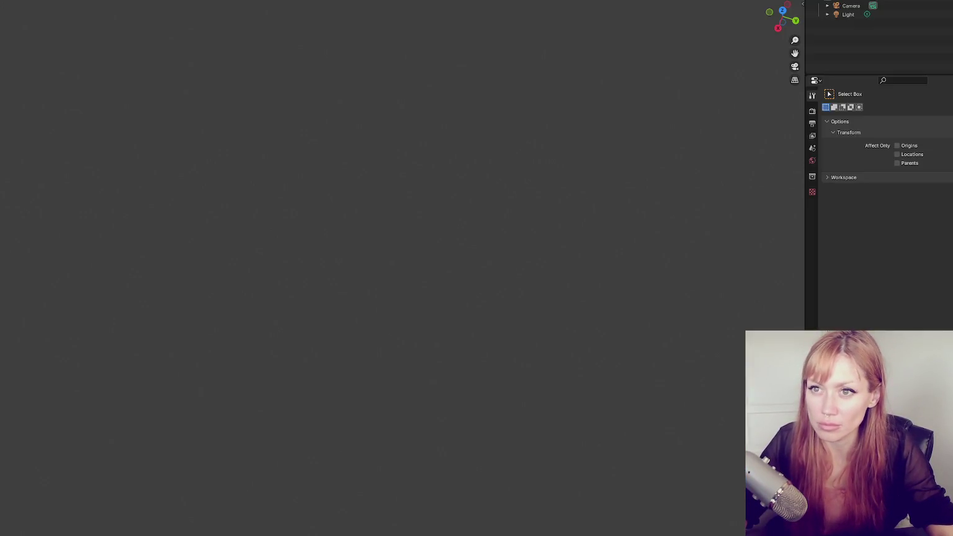
- Import the barrel .fbx from the goodies_test folder into the empty Blender scene
{"action": "left_click", "coordinate": [50, 179]}
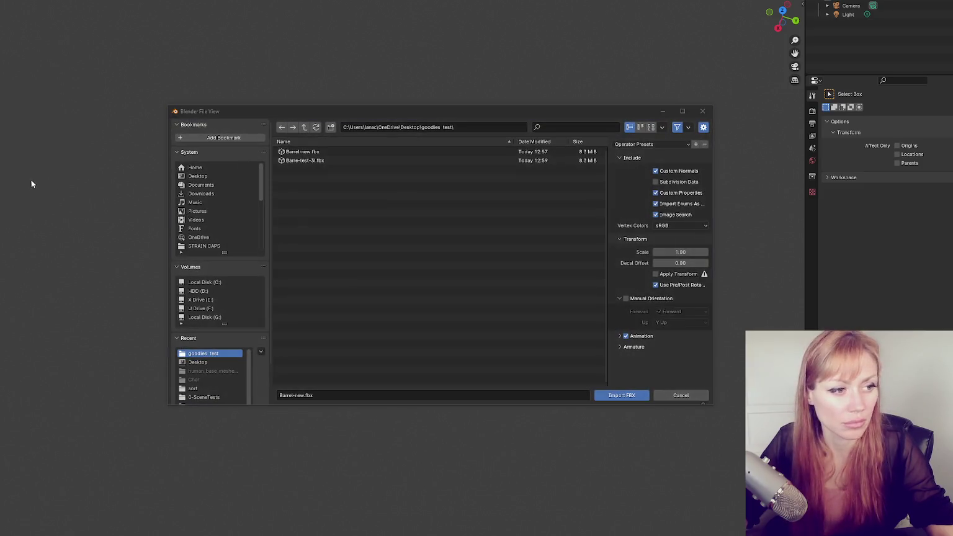
{"action": "double_click", "coordinate": [343, 159]}
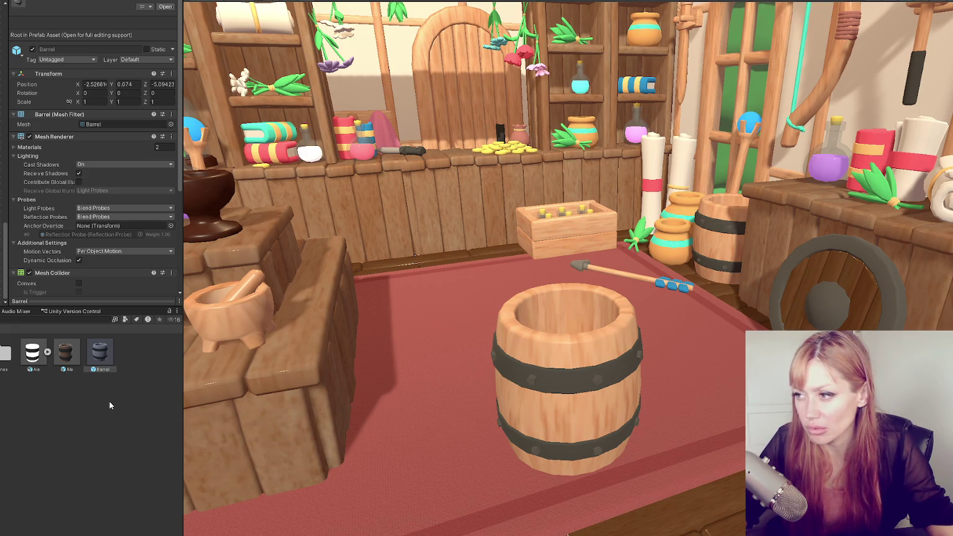
{"action": "left_click", "coordinate": [717, 234]}
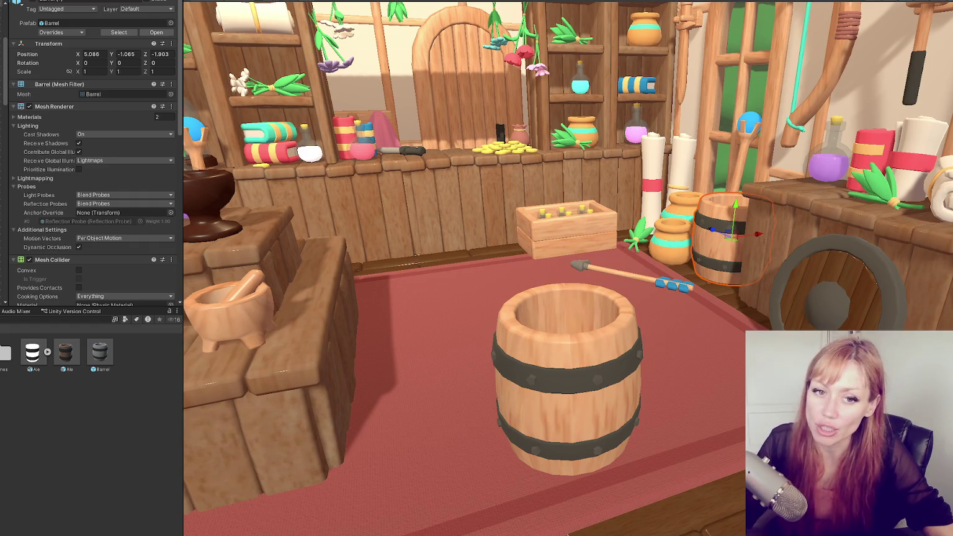
- Export the Cup prefab from Fantasy Adventure Pack > Prefabs to an FBX file
{"action": "scroll", "coordinate": [545, 213], "scroll_direction": "down", "scroll_amount": 10}
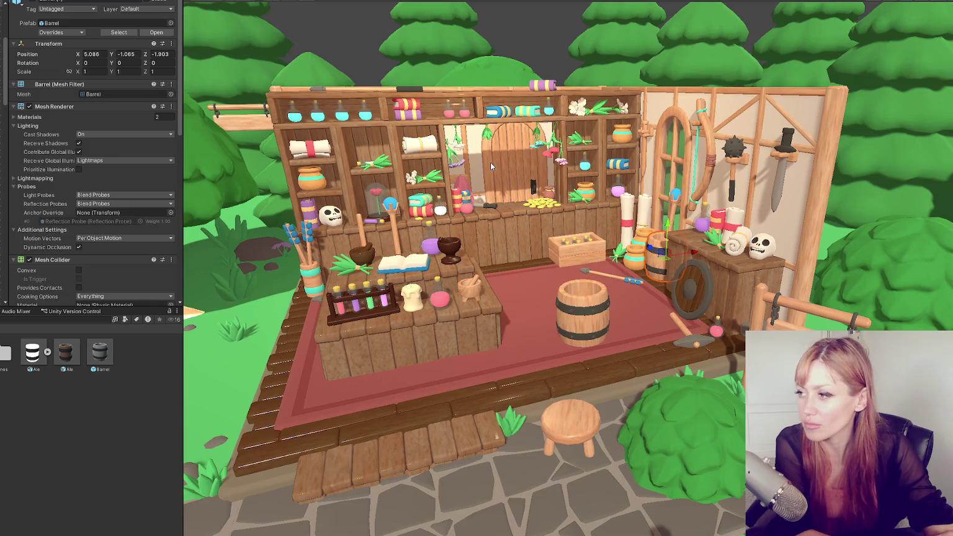
{"action": "left_click", "coordinate": [800, 313]}
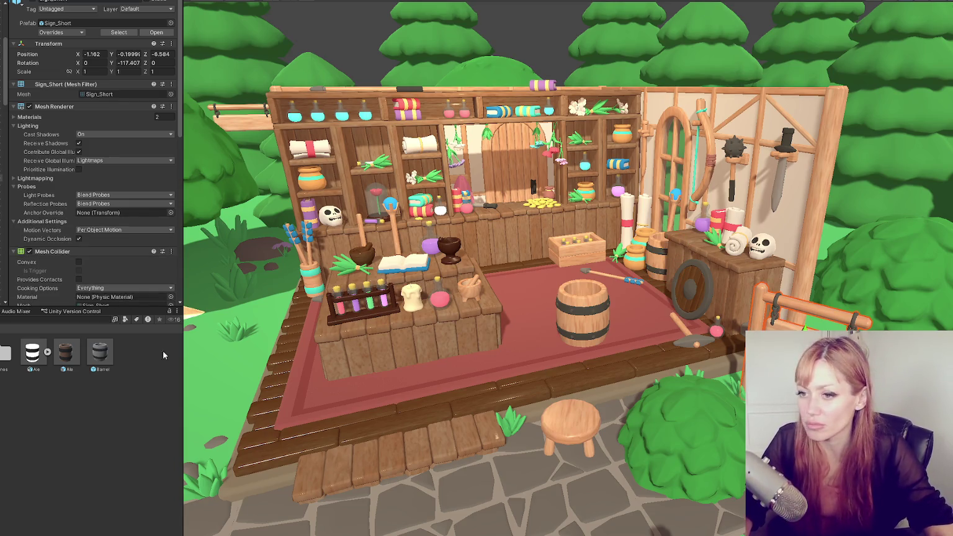
{"action": "double_click", "coordinate": [5, 352]}
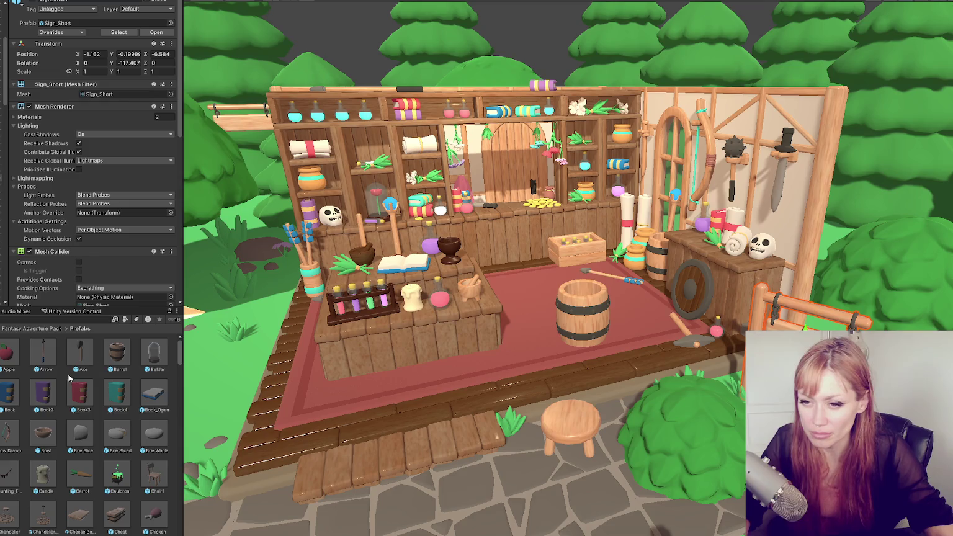
{"action": "scroll", "coordinate": [69, 378], "scroll_direction": "down", "scroll_amount": 3}
{"action": "left_click", "coordinate": [80, 466]}
{"action": "right_click", "coordinate": [80, 465]}
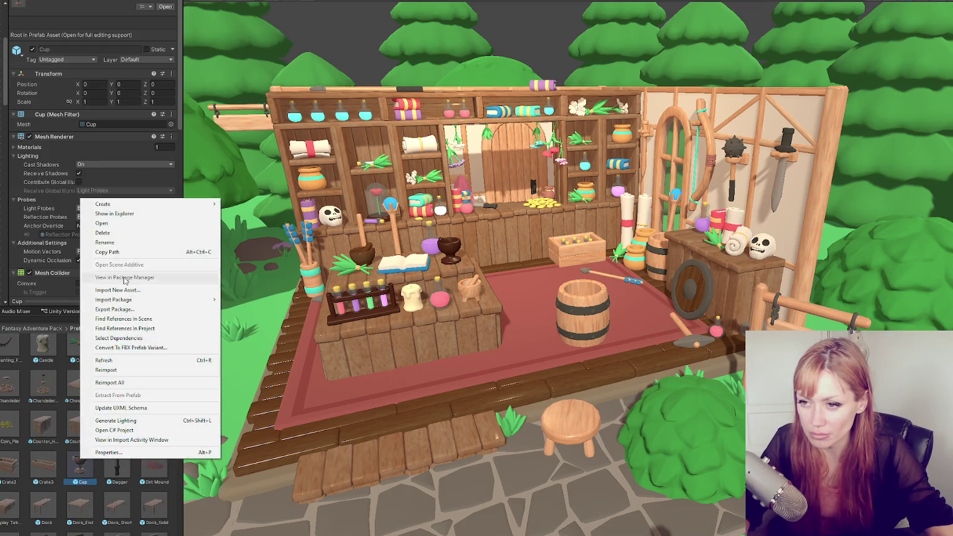
{"action": "left_click", "coordinate": [24, 0]}
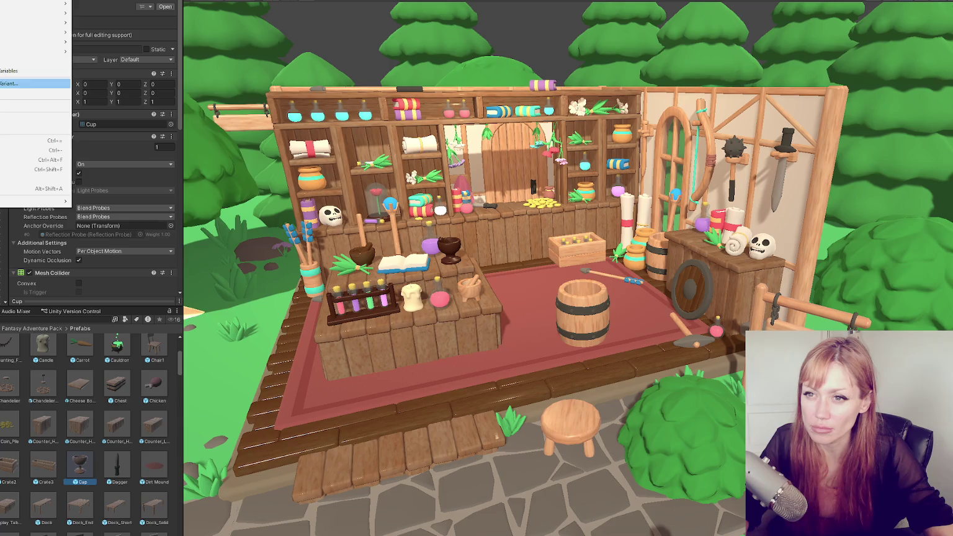
{"action": "left_click", "coordinate": [35, 83]}
{"action": "left_click", "coordinate": [260, 392]}
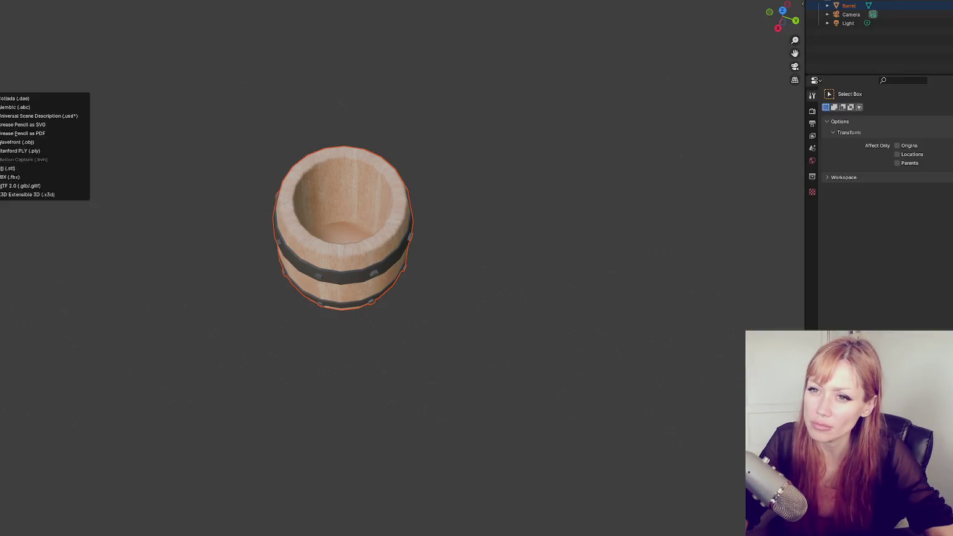
- Import Cup.fbx into Blender and hide the barrel
{"action": "left_click", "coordinate": [50, 177]}
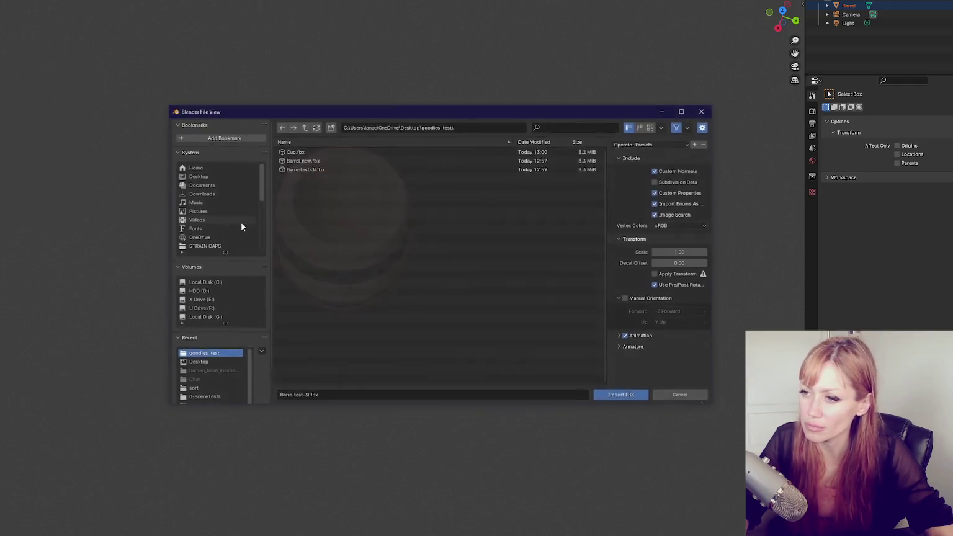
{"action": "double_click", "coordinate": [301, 152]}
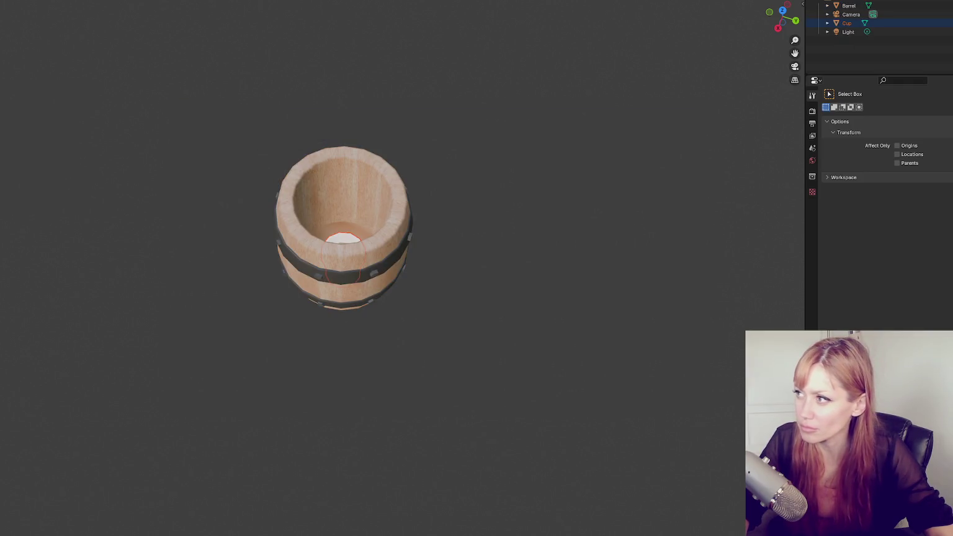
{"action": "left_click", "coordinate": [892, 6]}
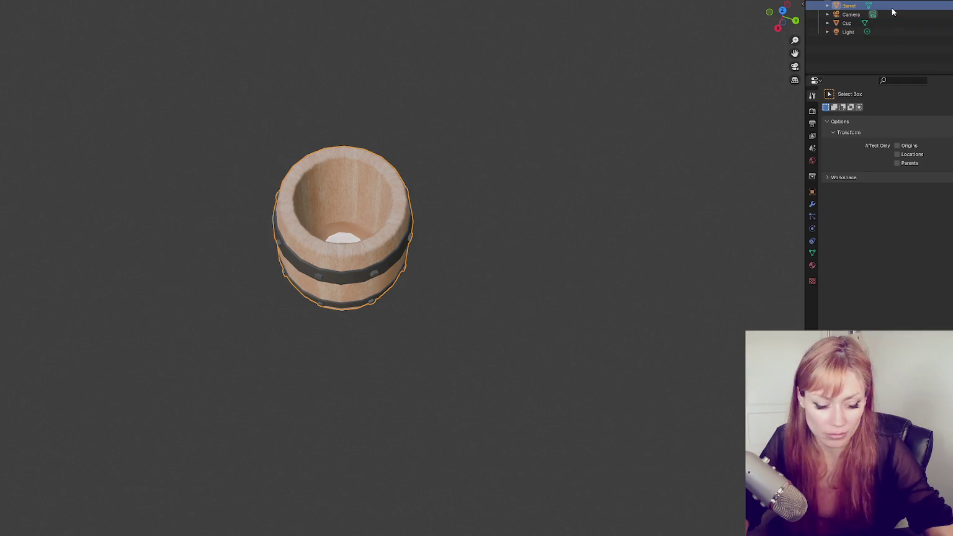
{"action": "key", "text": "h"}
- Select and expand the Cup to show its Wood material properties
{"action": "left_click", "coordinate": [893, 24]}
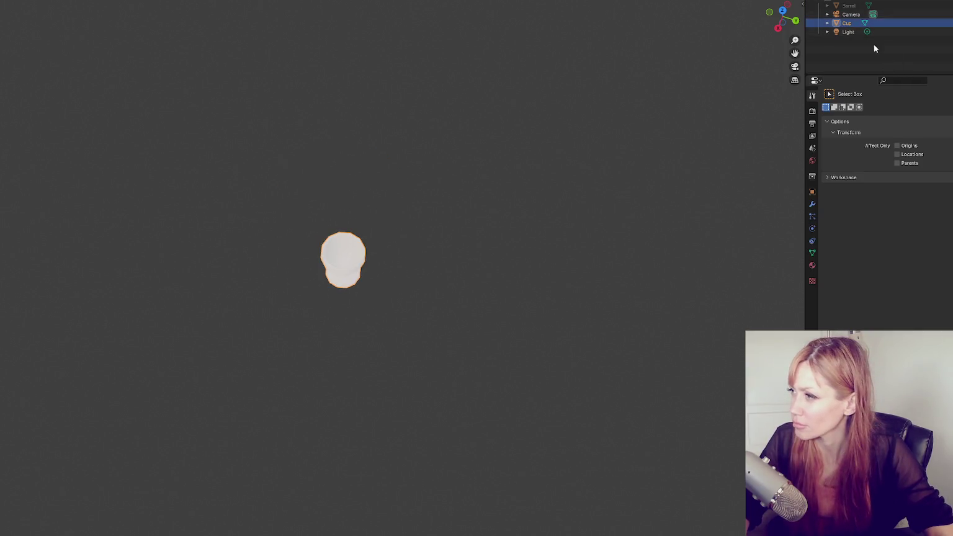
{"action": "left_click", "coordinate": [826, 23]}
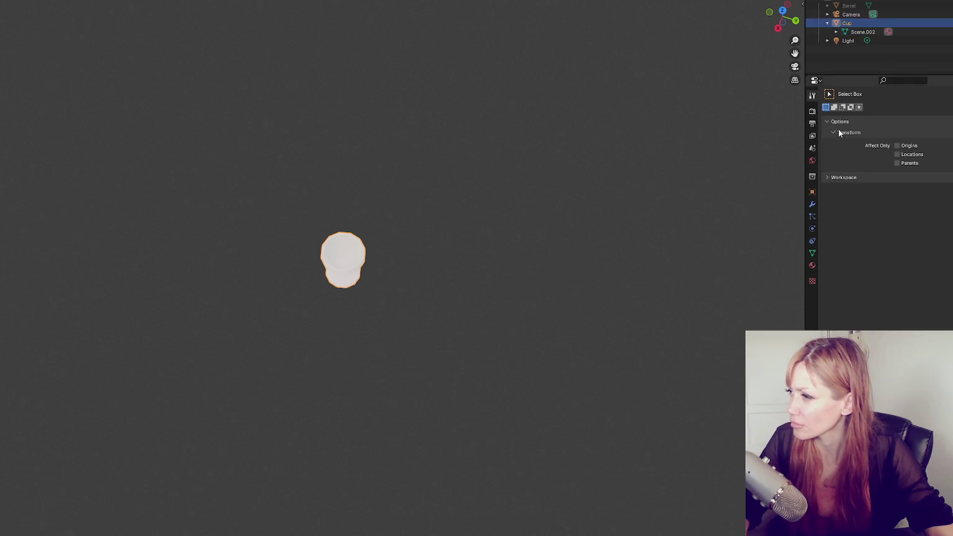
{"action": "left_click", "coordinate": [812, 266]}
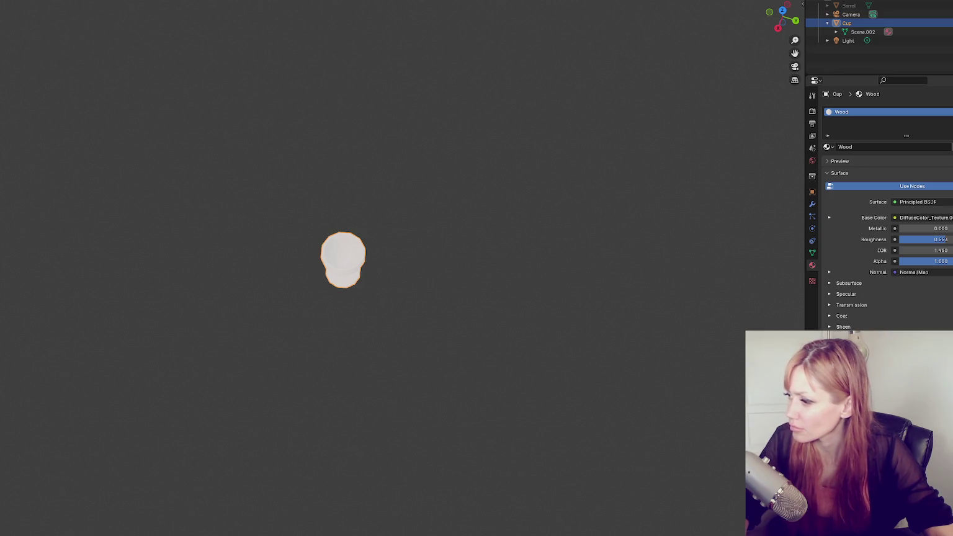
{"action": "scroll", "coordinate": [454, 247], "scroll_direction": "up", "scroll_amount": 5}
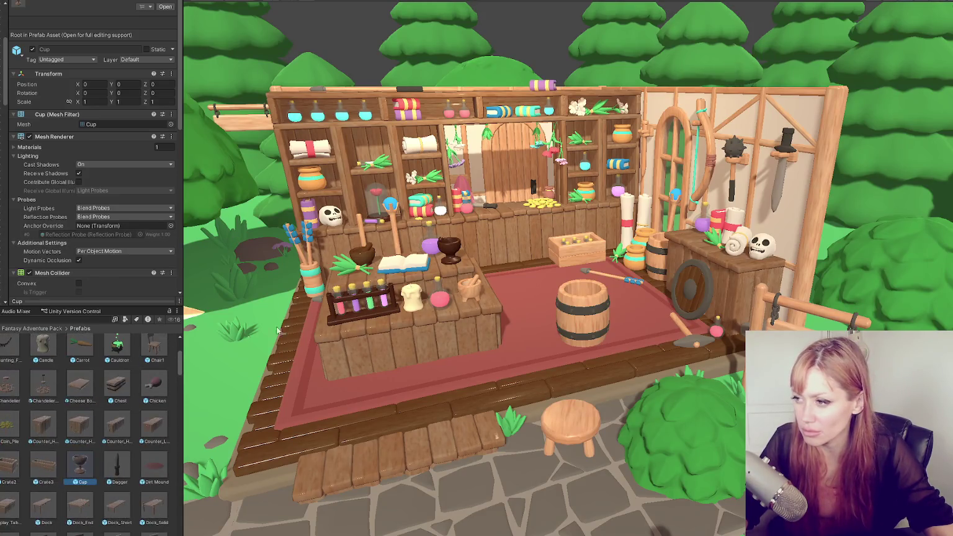
- Scroll through the Wood material's settings in the Inspector, then collapse them
{"action": "left_click", "coordinate": [805, 304]}
{"action": "scroll", "coordinate": [85, 187], "scroll_direction": "down", "scroll_amount": 5}
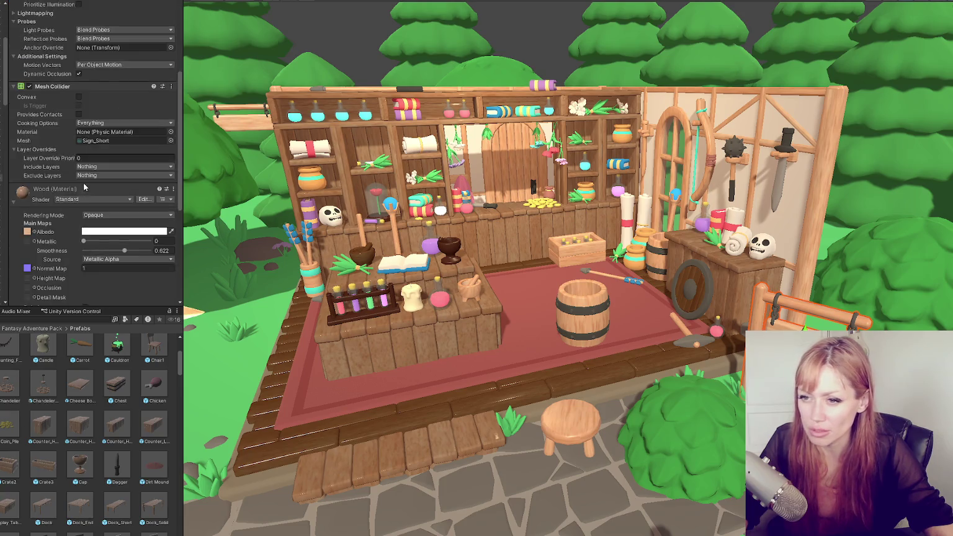
{"action": "scroll", "coordinate": [85, 188], "scroll_direction": "down", "scroll_amount": 5}
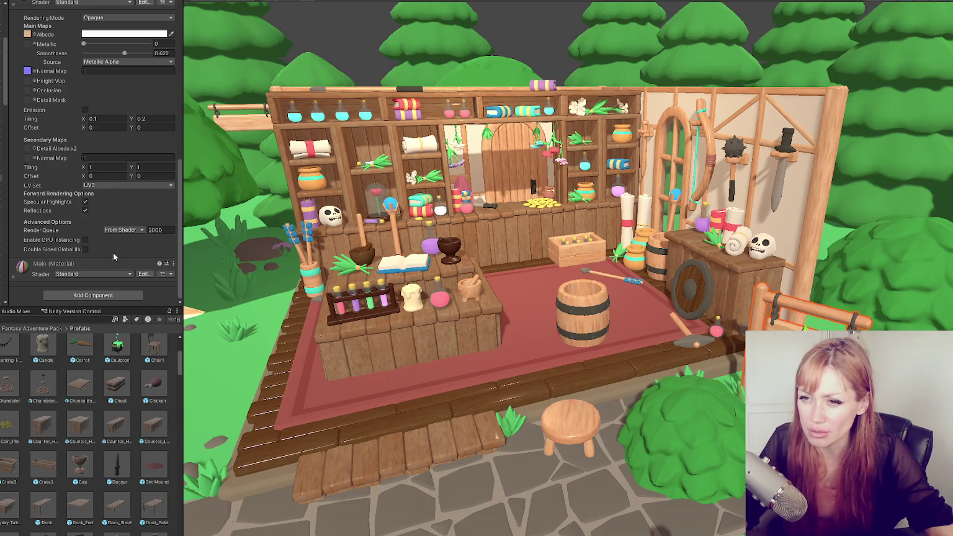
{"action": "scroll", "coordinate": [103, 251], "scroll_direction": "up", "scroll_amount": 4}
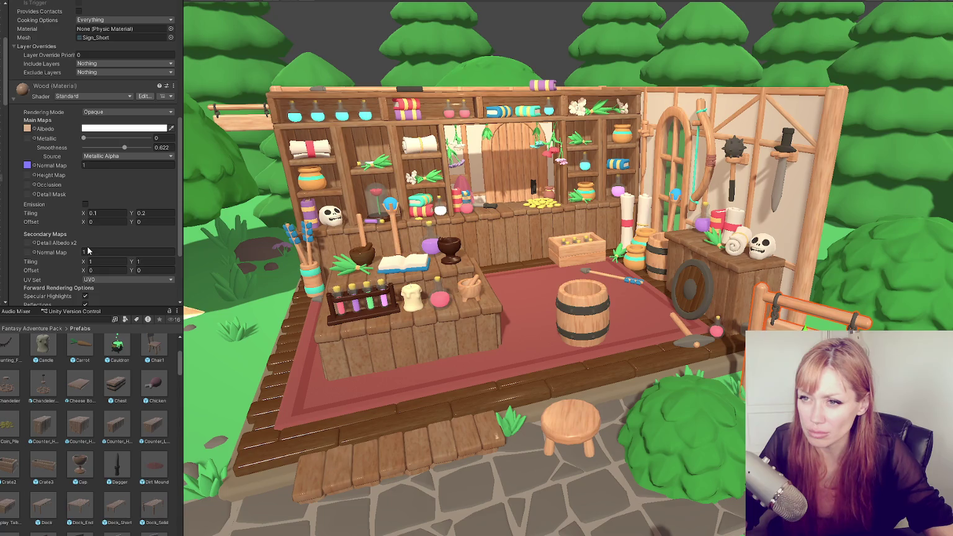
{"action": "scroll", "coordinate": [84, 248], "scroll_direction": "up", "scroll_amount": 3}
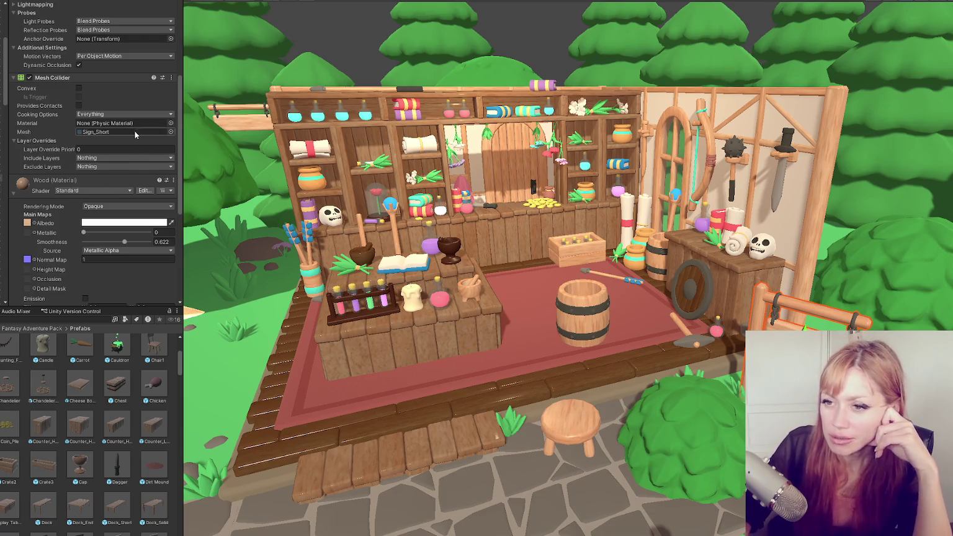
{"action": "left_click", "coordinate": [55, 179]}
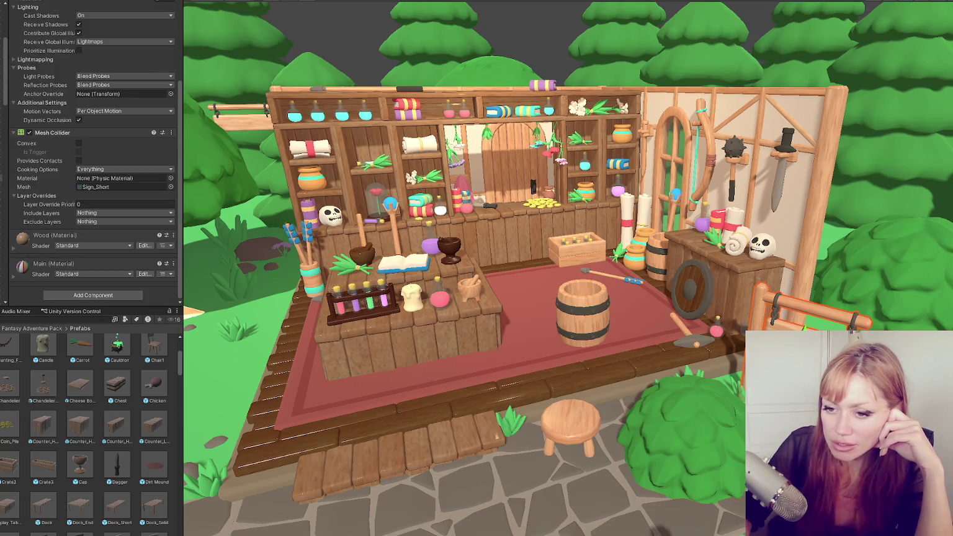
- Open the Materials > Wood folder and switch between Wood and WoodTest in the Inspector
{"action": "double_click", "coordinate": [83, 392]}
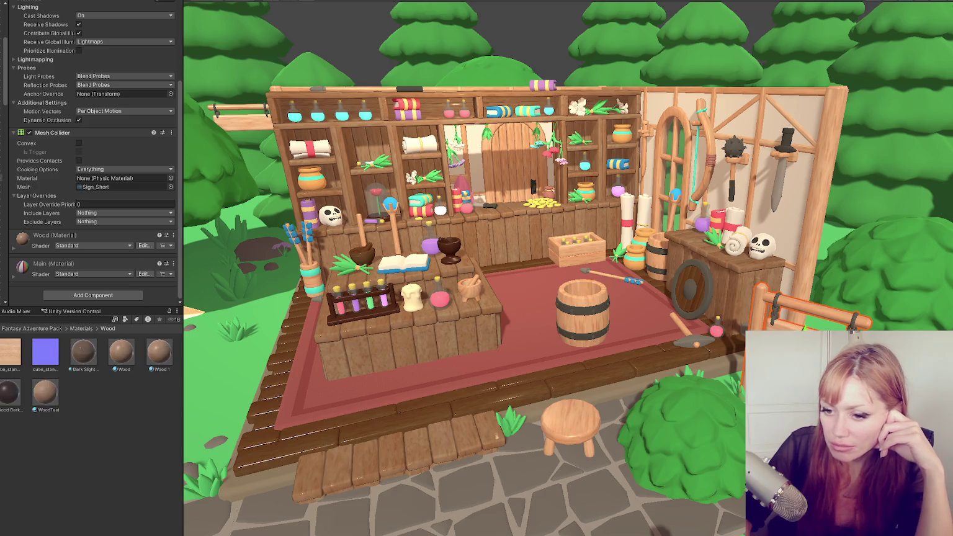
{"action": "left_click", "coordinate": [121, 351]}
{"action": "left_click", "coordinate": [46, 392]}
{"action": "left_click", "coordinate": [103, 357]}
{"action": "left_click", "coordinate": [54, 396]}
{"action": "left_click", "coordinate": [122, 359]}
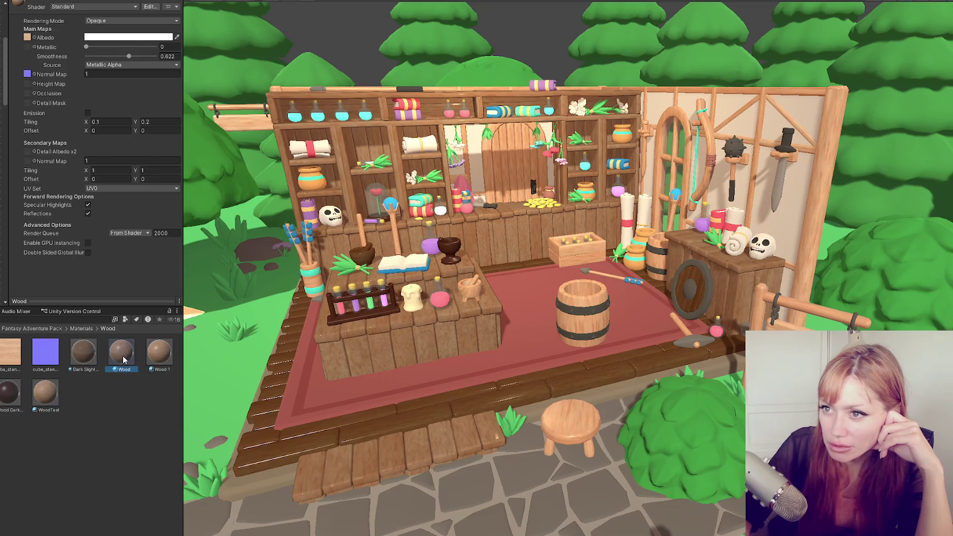
{"action": "left_click", "coordinate": [47, 393]}
{"action": "left_click", "coordinate": [118, 359]}
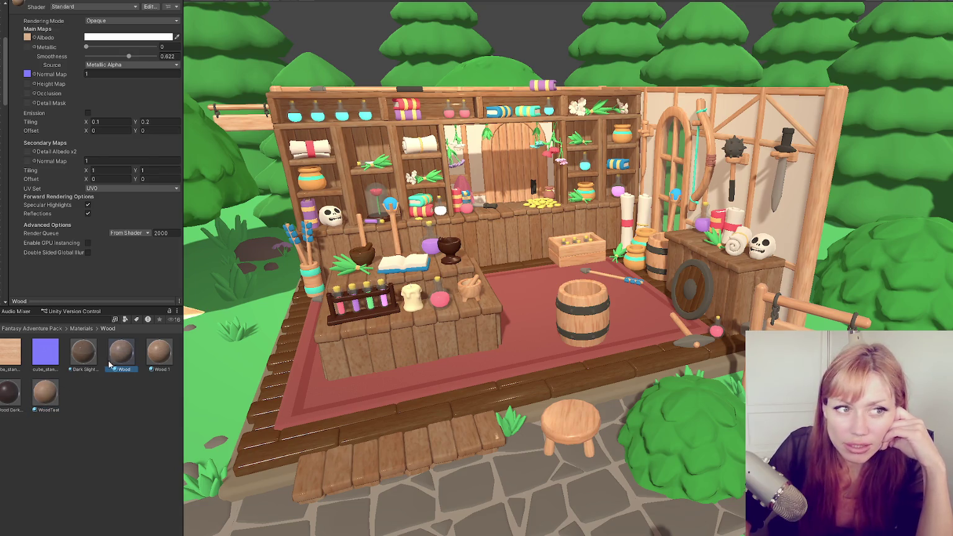
{"action": "left_click", "coordinate": [46, 393]}
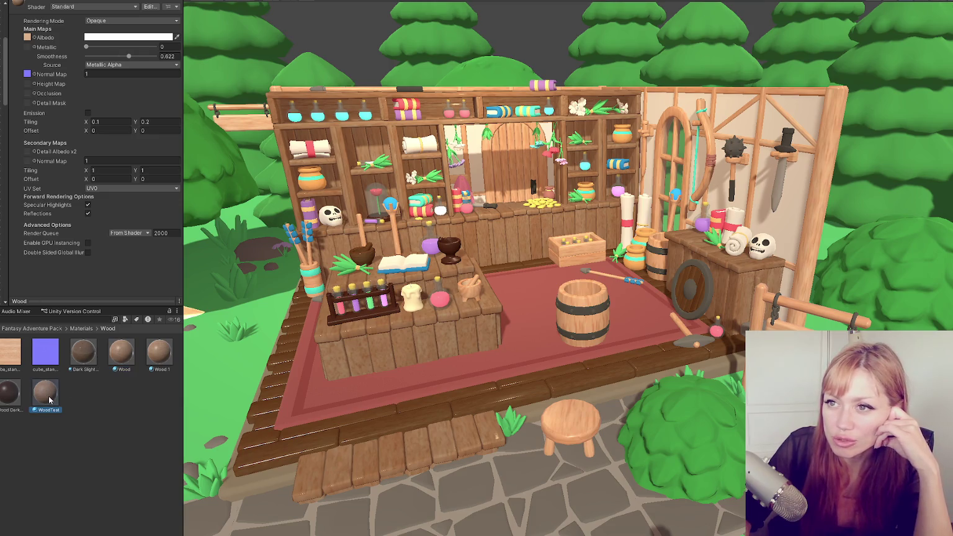
{"action": "left_click", "coordinate": [118, 358]}
{"action": "left_click", "coordinate": [46, 393]}
- Keep alternating Wood and WoodTest, ending with WoodTest's settings (Smoothness 0.5) displayed
{"action": "left_click", "coordinate": [118, 360]}
{"action": "left_click", "coordinate": [52, 398]}
{"action": "left_click", "coordinate": [115, 362]}
{"action": "left_click", "coordinate": [52, 399]}
{"action": "left_click", "coordinate": [117, 358]}
{"action": "left_click", "coordinate": [45, 394]}
{"action": "left_click", "coordinate": [94, 377]}
{"action": "left_click", "coordinate": [118, 358]}
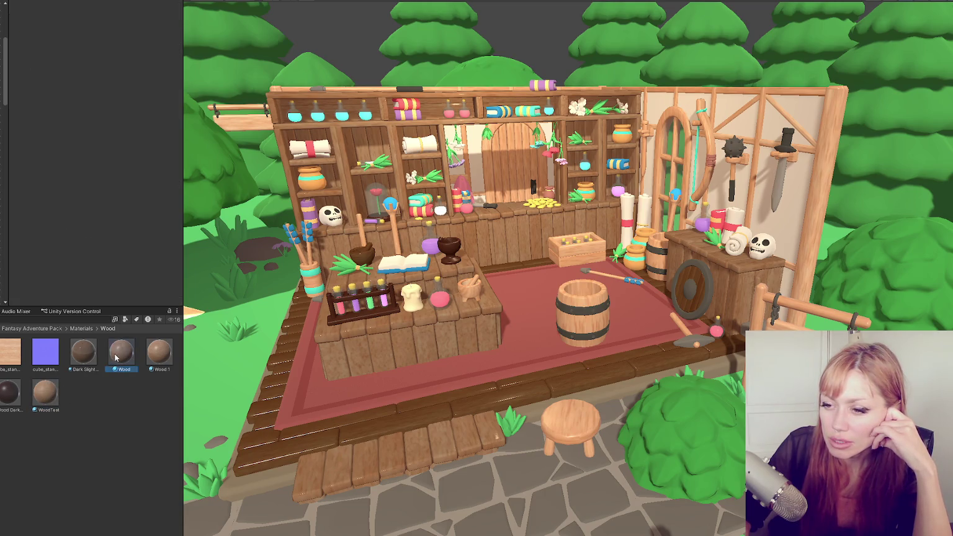
{"action": "left_click", "coordinate": [47, 392]}
{"action": "left_click", "coordinate": [114, 350]}
{"action": "left_click", "coordinate": [47, 392]}
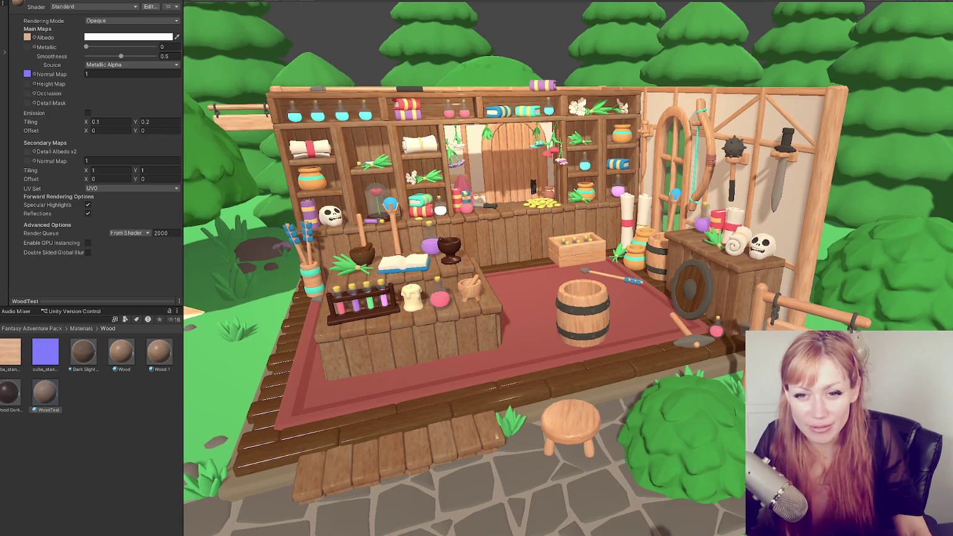
- Save the Shop scene while closing Unity, then quit Blender without saving
{"action": "key", "text": "ctrl+n"}
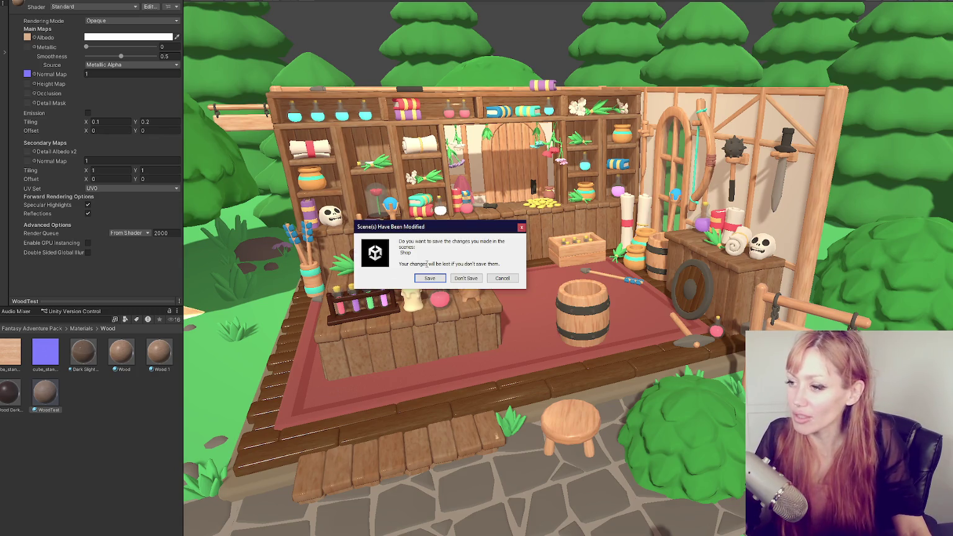
{"action": "left_click", "coordinate": [424, 278]}
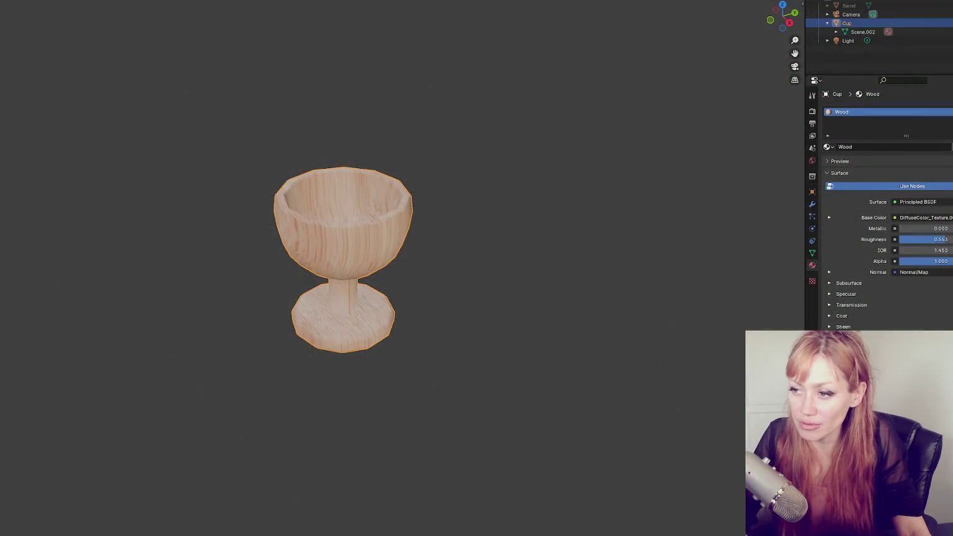
{"action": "key", "text": "ctrl+q"}
{"action": "left_click", "coordinate": [451, 278]}
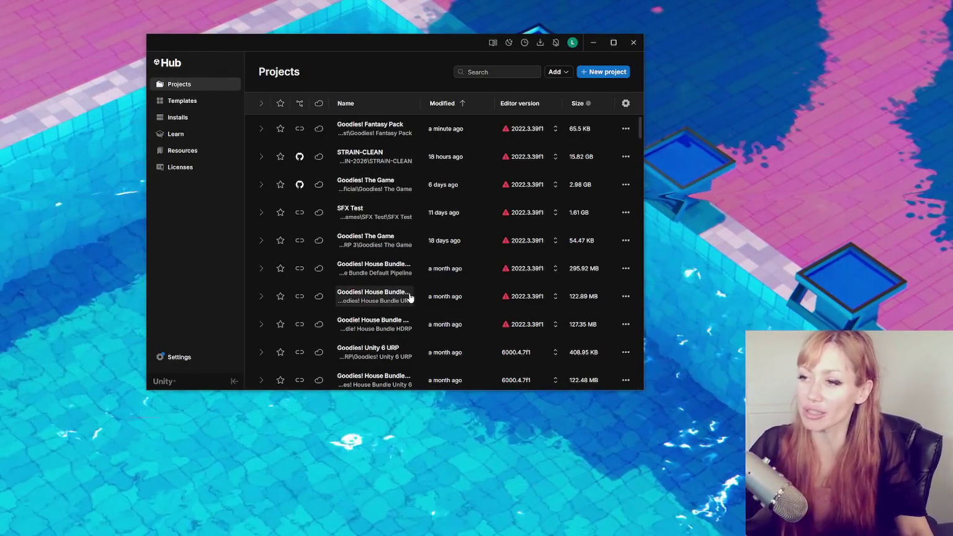
- Launch the STRAIN-CLEAN project from Unity Hub's Projects list
{"action": "left_click", "coordinate": [364, 159]}
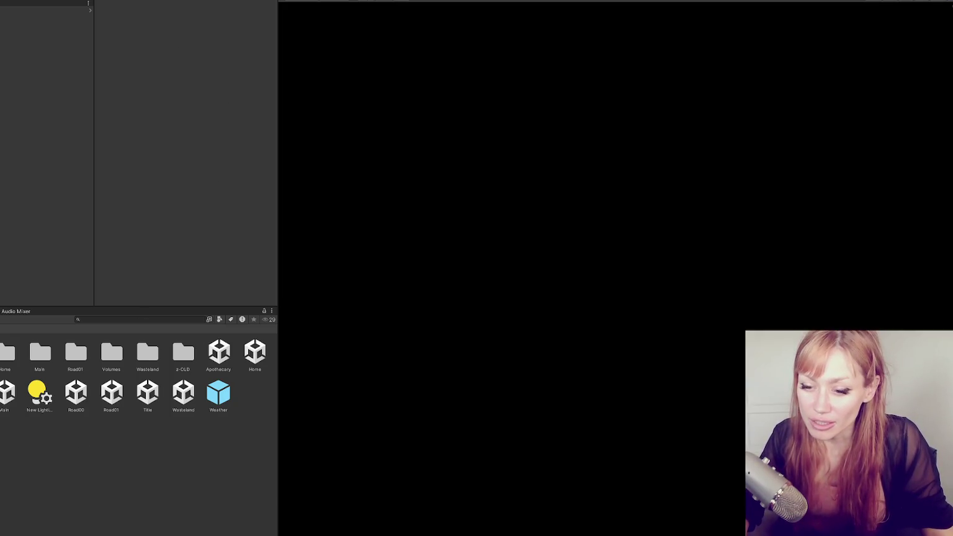
- Narrow the Project panel and raise the Audio Mixer splitter to enlarge the game view, then start DEV MODE
{"action": "mouse_move", "coordinate": [277, 230]}
{"action": "left_mouse_down"}
{"action": "mouse_move", "coordinate": [74, 225]}
{"action": "mouse_move", "coordinate": [91, 227]}
{"action": "left_mouse_up"}
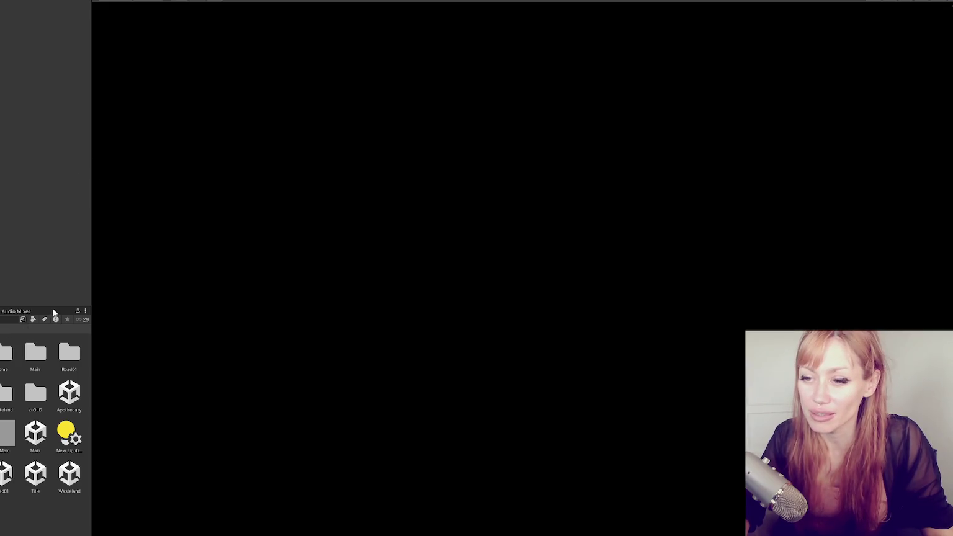
{"action": "left_click_drag", "start_coordinate": [55, 306], "coordinate": [55, 260]}
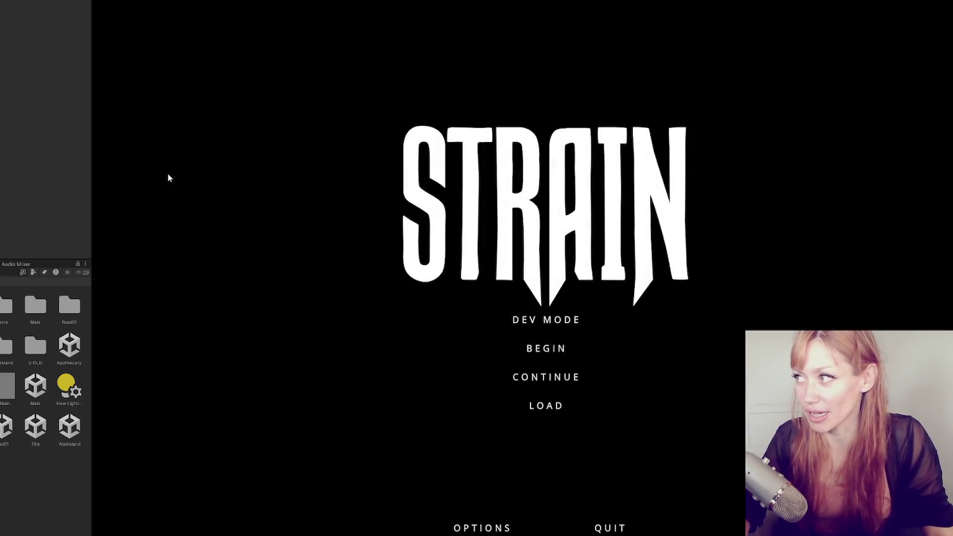
{"action": "left_click", "coordinate": [519, 320]}
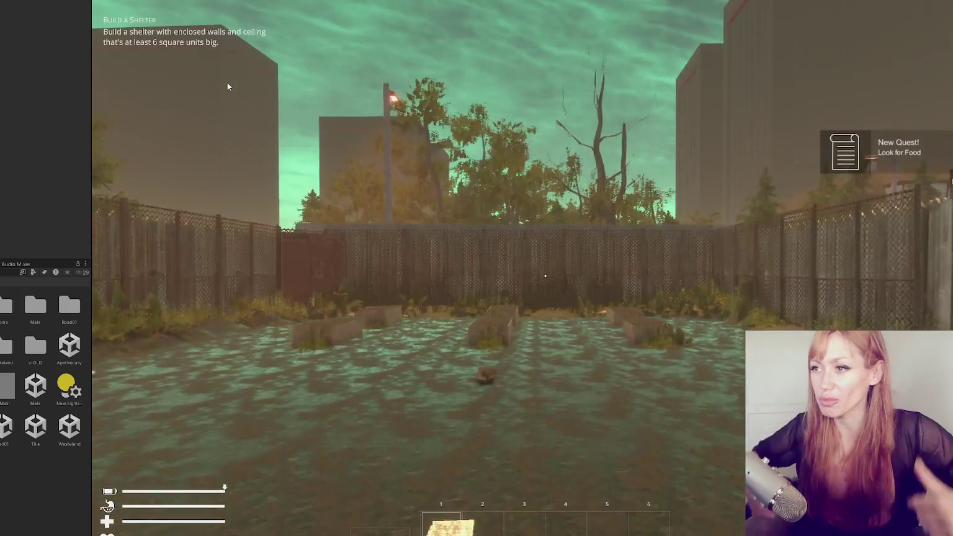
- Use the hotbar plank, walk through the wooden gate past the yard, and open the pause menu
{"action": "left_click", "coordinate": [545, 276]}
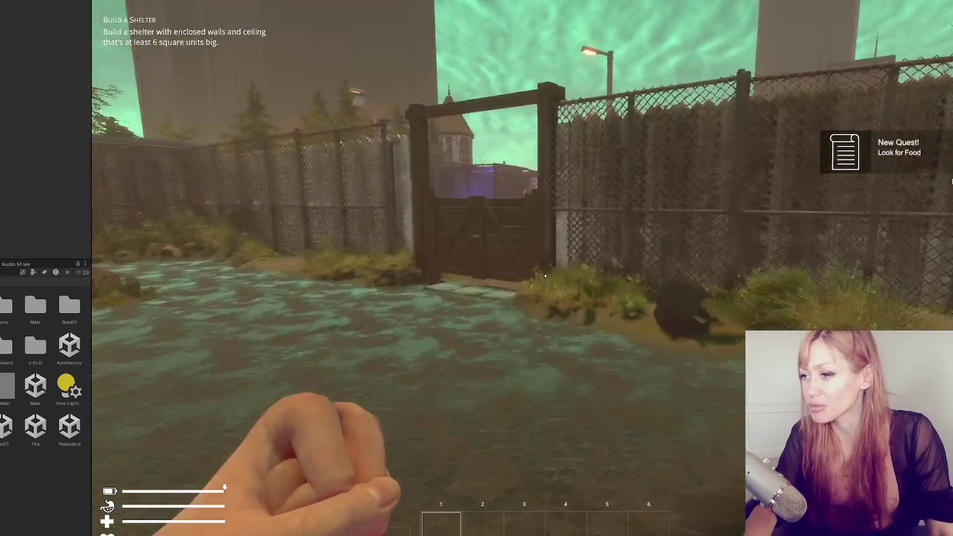
{"action": "key", "text": "w"}
{"action": "key", "text": "e"}
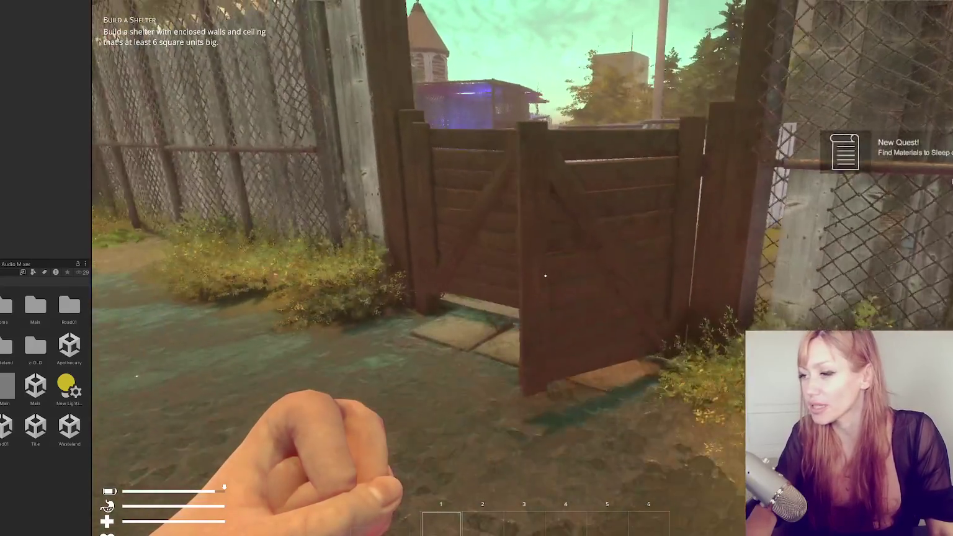
{"action": "key", "text": "w"}
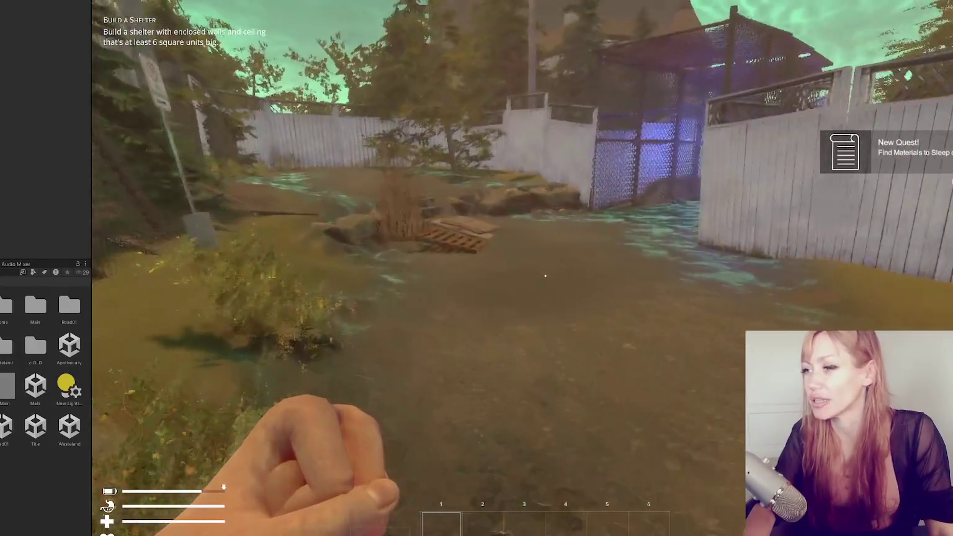
{"action": "key", "text": "w"}
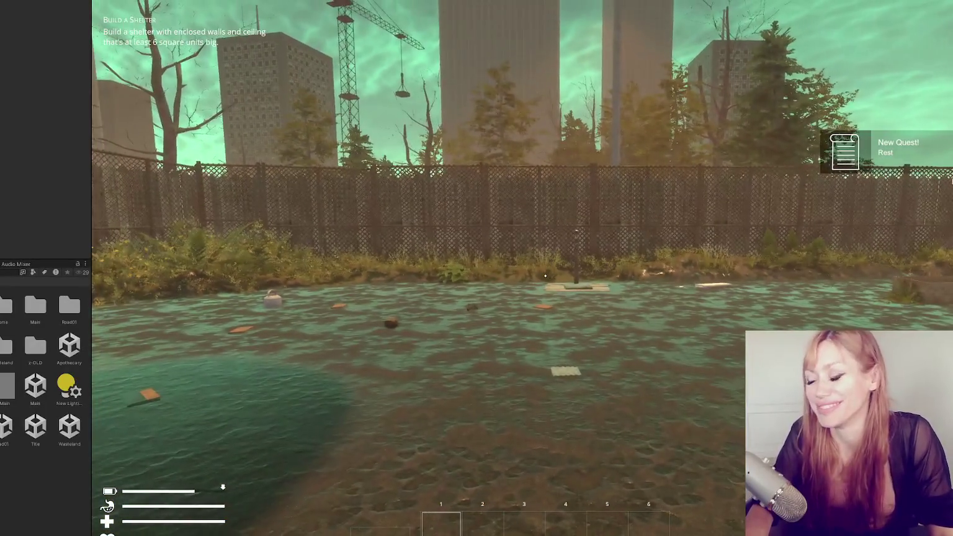
{"action": "key", "text": "Tab"}
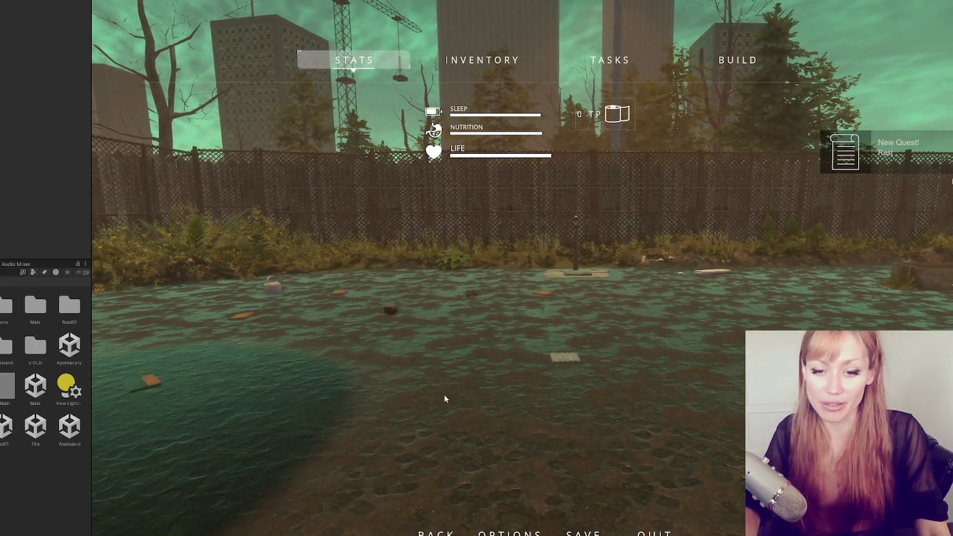
- Switch to full-screen and unlock all buildables with the 'build all' console command
{"action": "key", "text": "Escape"}
{"action": "key", "text": "Escape"}
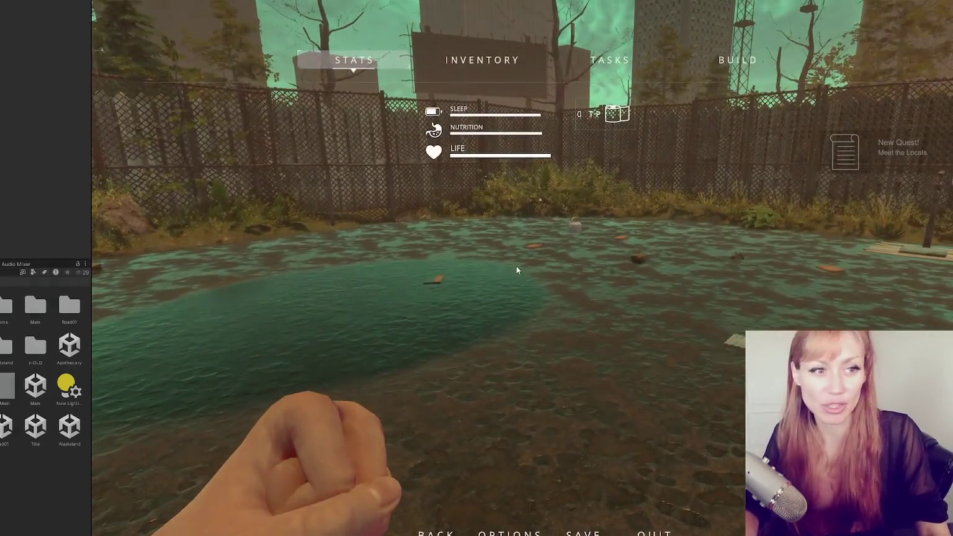
{"action": "key", "text": "shift+space"}
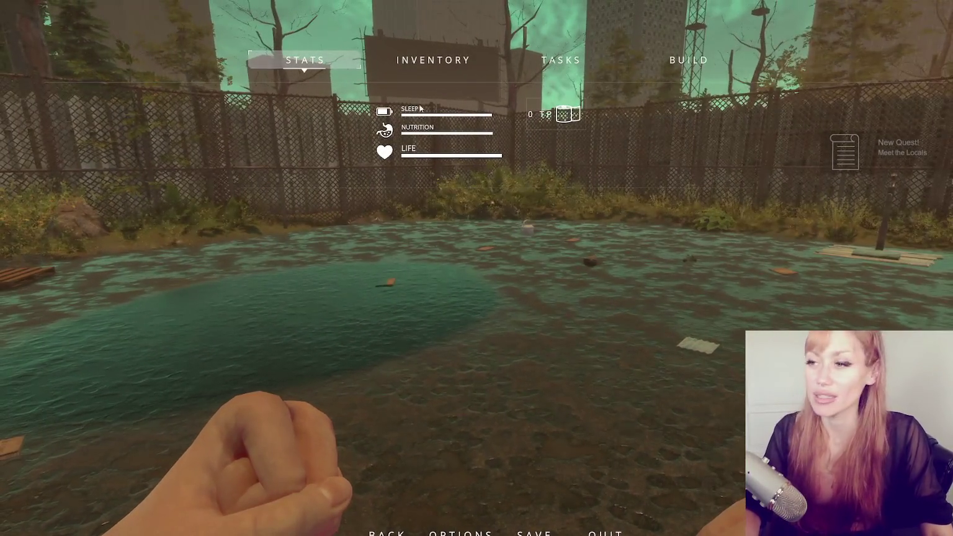
{"action": "left_click", "coordinate": [688, 60]}
{"action": "key", "text": "Escape"}
{"action": "key", "text": "Escape"}
{"action": "type", "text": "build all"}
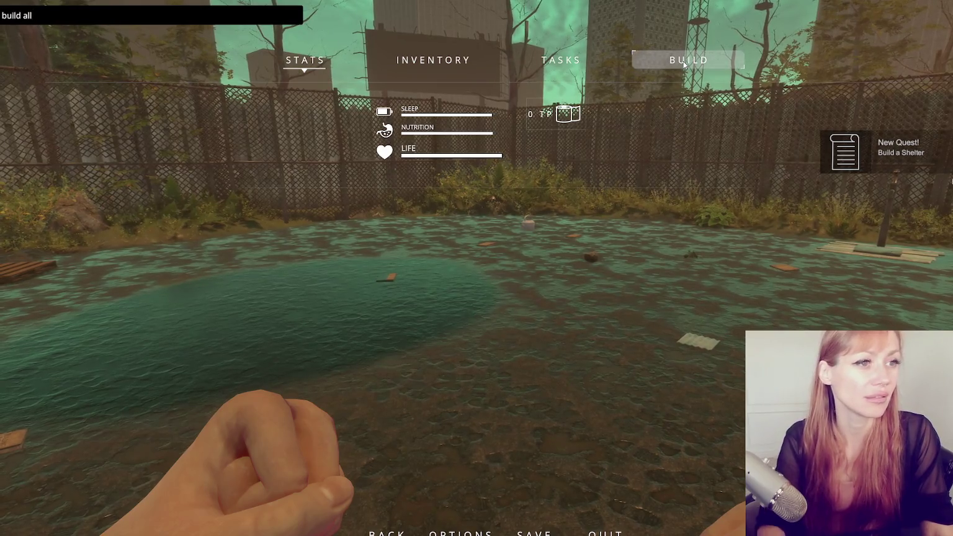
{"action": "key", "text": "Return"}
- Choose the floor tile and place four more tiles to extend the floor grid
{"action": "left_click", "coordinate": [683, 61]}
{"action": "scroll", "coordinate": [452, 242], "scroll_direction": "down", "scroll_amount": 3}
{"action": "scroll", "coordinate": [448, 251], "scroll_direction": "down", "scroll_amount": 8}
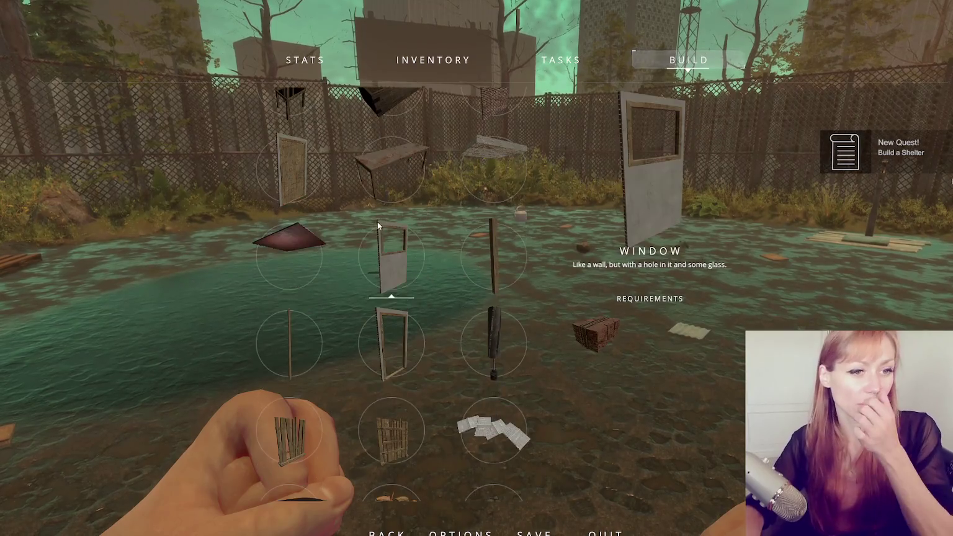
{"action": "scroll", "coordinate": [373, 227], "scroll_direction": "down", "scroll_amount": 8}
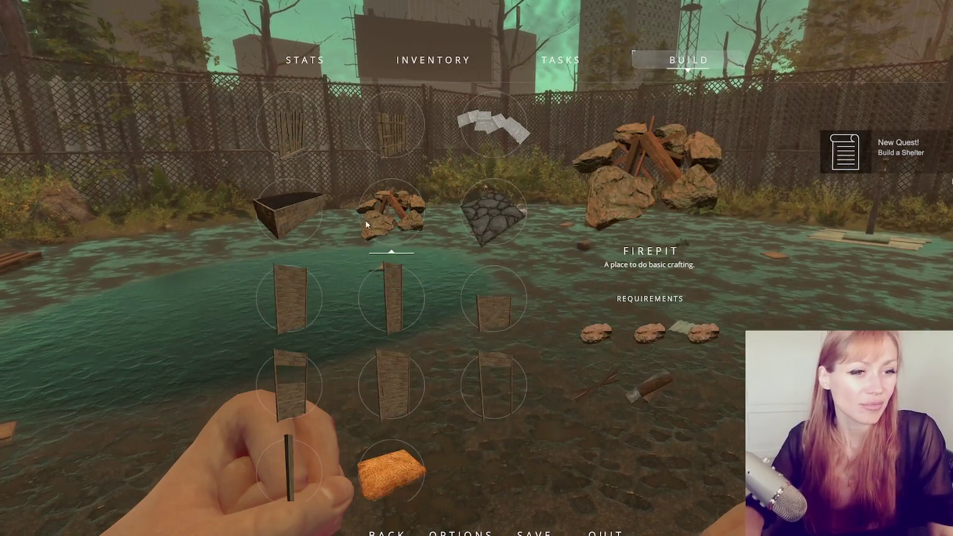
{"action": "scroll", "coordinate": [397, 229], "scroll_direction": "up", "scroll_amount": 15}
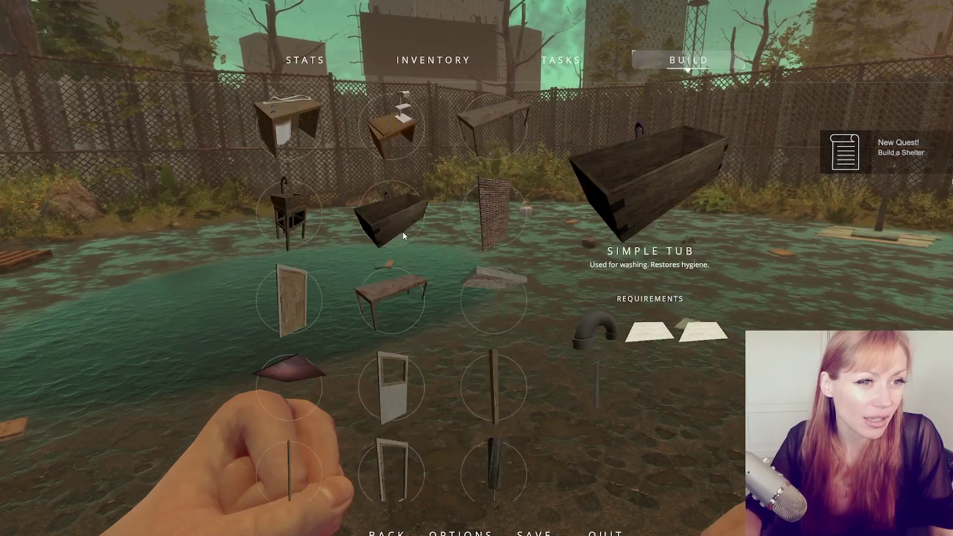
{"action": "scroll", "coordinate": [407, 237], "scroll_direction": "up", "scroll_amount": 10}
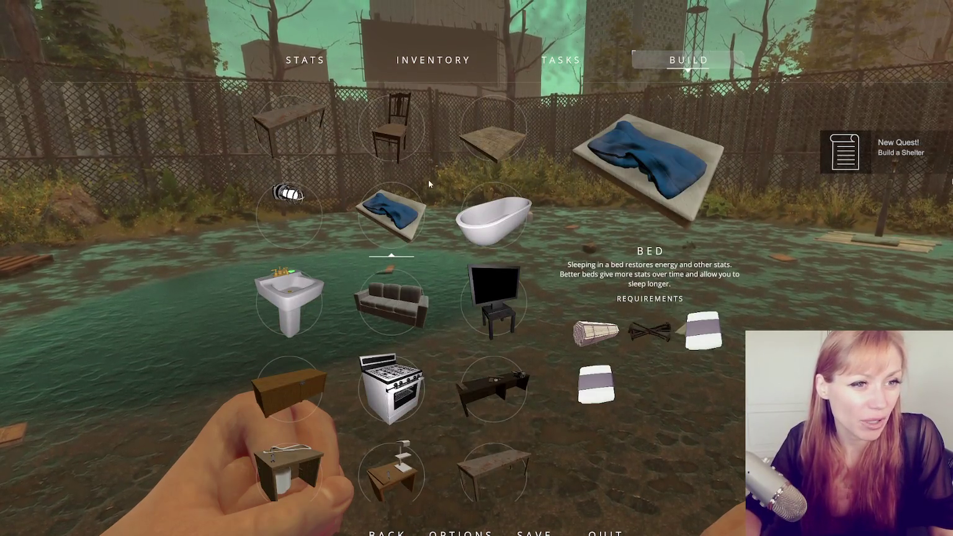
{"action": "left_click", "coordinate": [489, 145]}
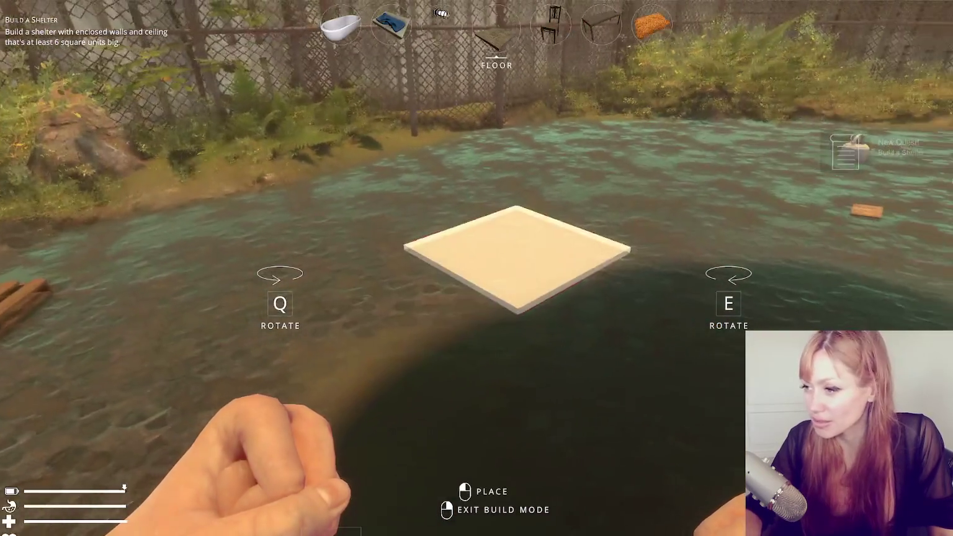
{"action": "left_click", "coordinate": [477, 268]}
{"action": "left_click", "coordinate": [476, 268]}
{"action": "left_click", "coordinate": [476, 268]}
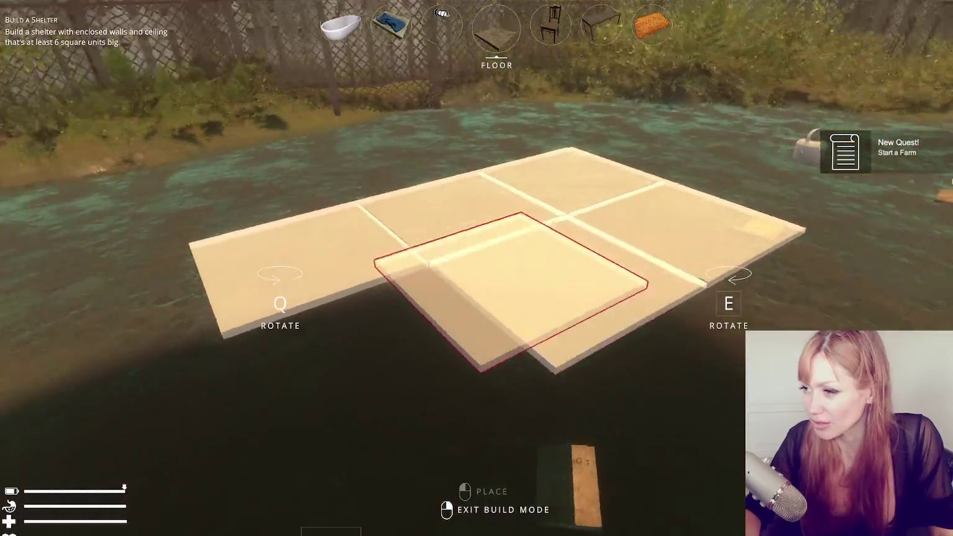
{"action": "left_click", "coordinate": [476, 268]}
{"action": "right_click", "coordinate": [476, 268]}
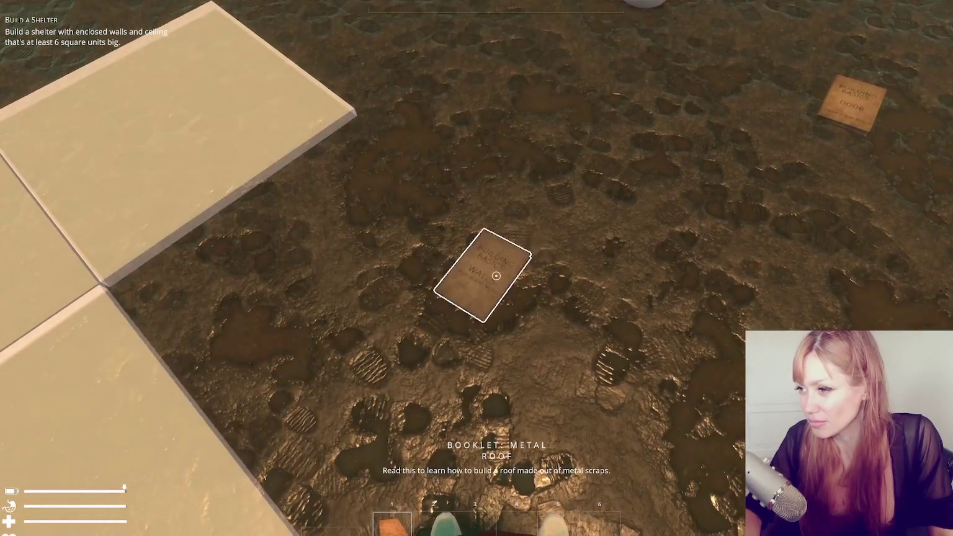
- Use the picked-up floor booklets to lay the final floor tiles, completing the grid
{"action": "key", "text": "e"}
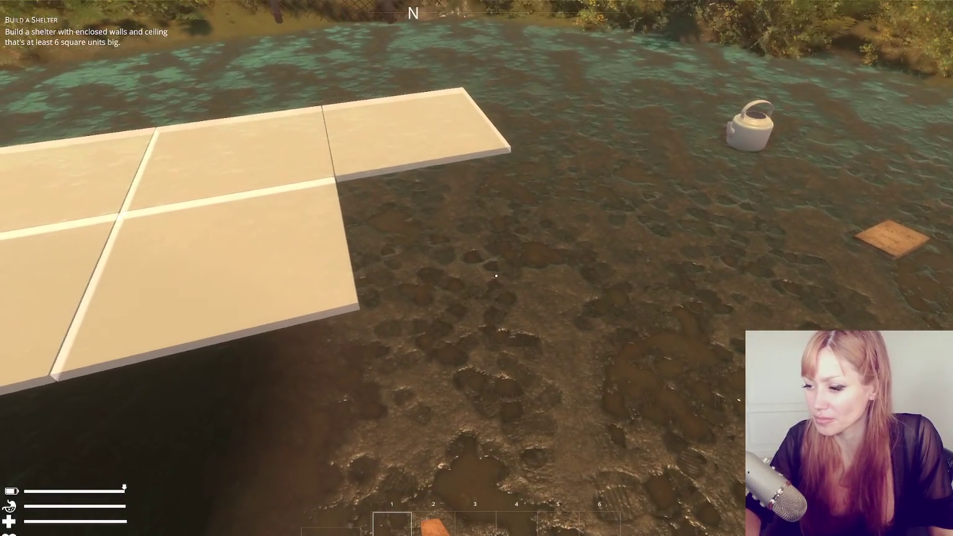
{"action": "key", "text": "2"}
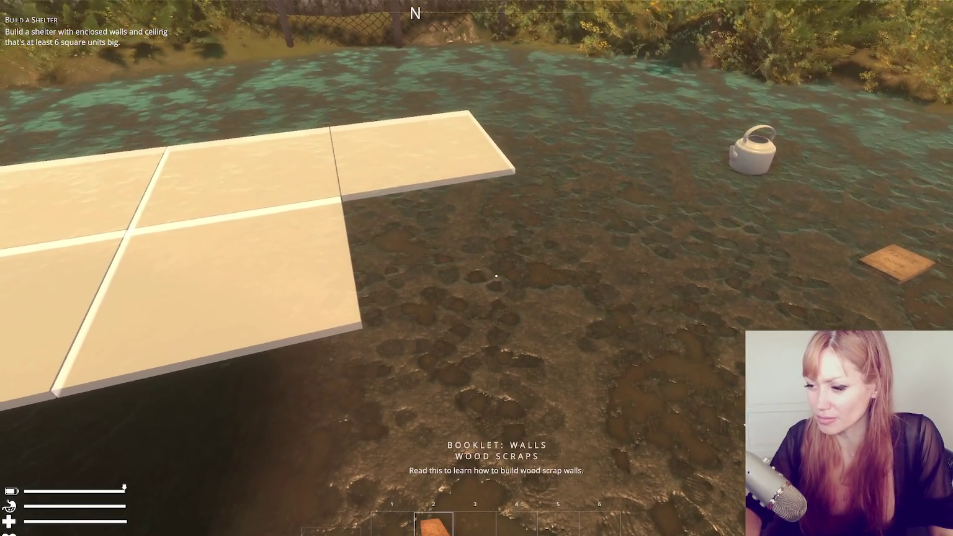
{"action": "left_click", "coordinate": [497, 275]}
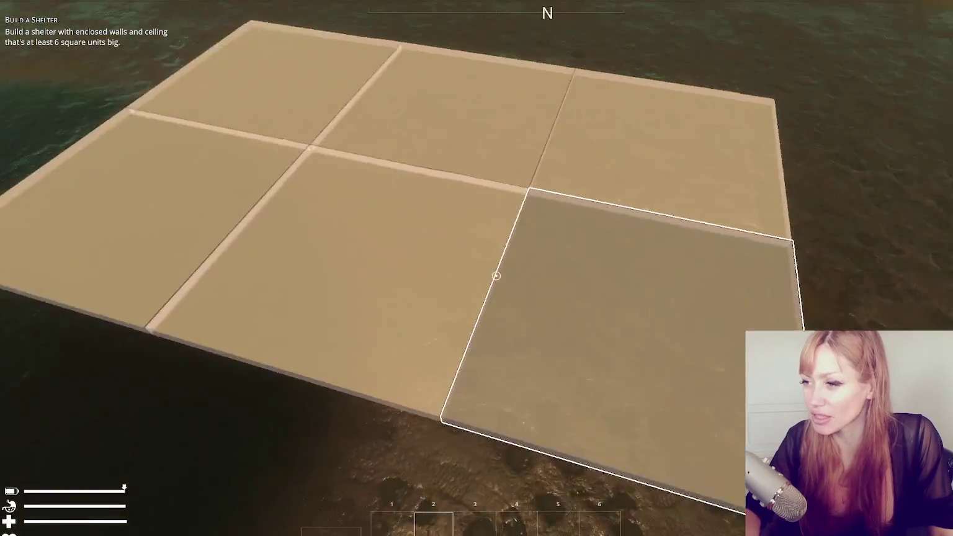
{"action": "left_click", "coordinate": [496, 276]}
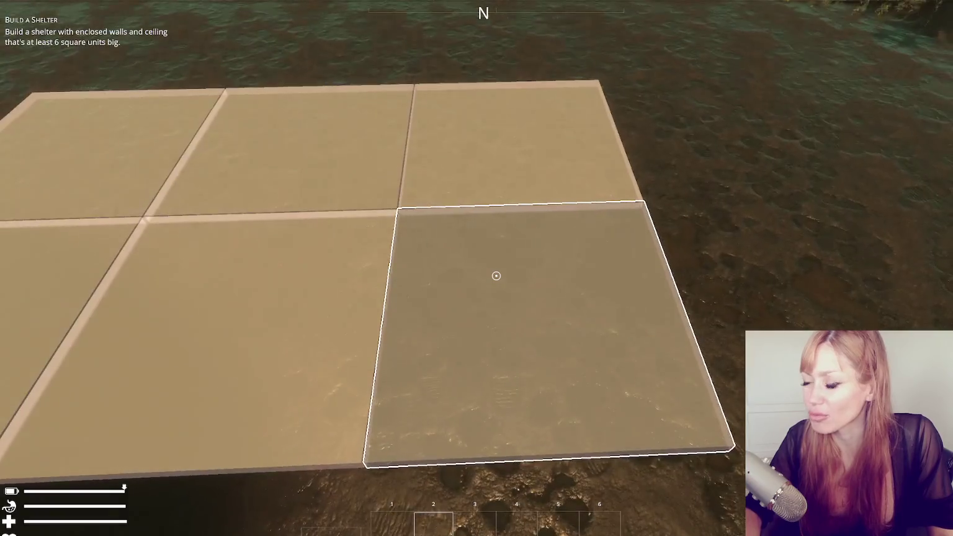
{"action": "left_click", "coordinate": [496, 276]}
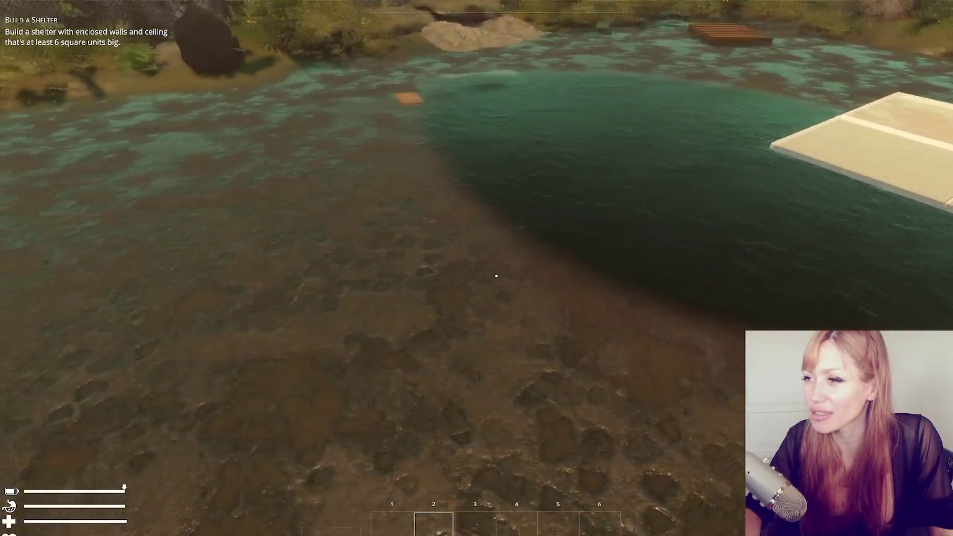
{"action": "key", "text": "e"}
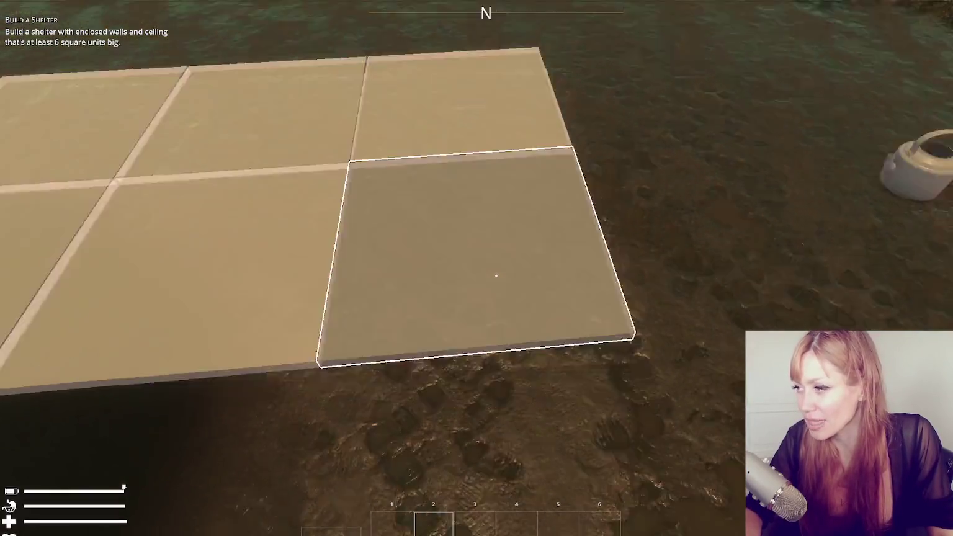
{"action": "left_click", "coordinate": [495, 276]}
- Spawn a 'wooden beam' from the console and lay it onto the floor
{"action": "key", "text": "Escape"}
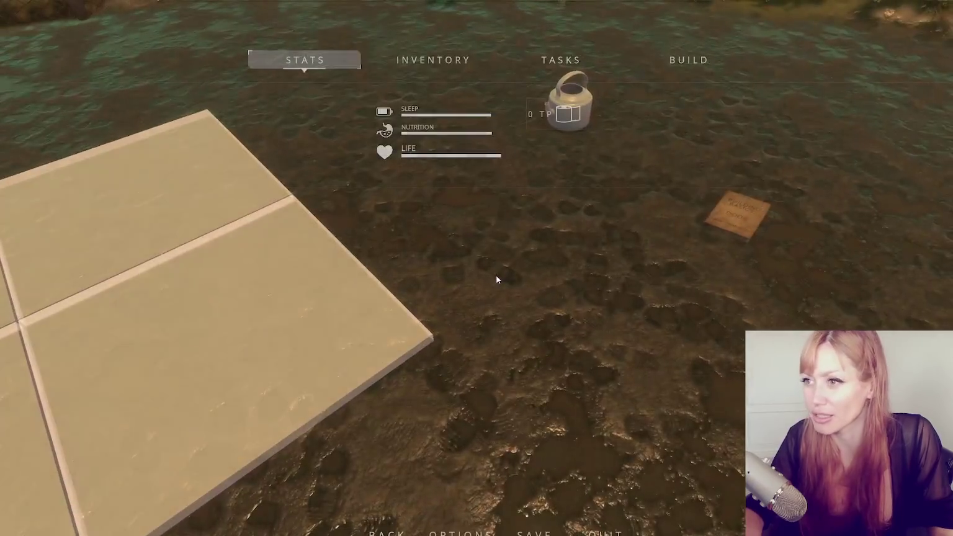
{"action": "type", "text": "wooden beam"}
{"action": "key", "text": "Return"}
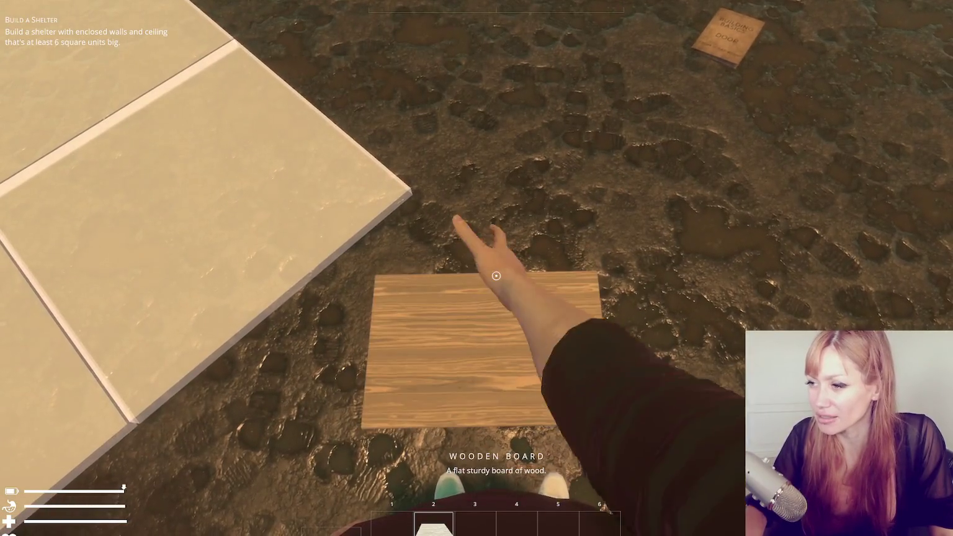
{"action": "left_click", "coordinate": [496, 275]}
{"action": "left_click", "coordinate": [496, 275]}
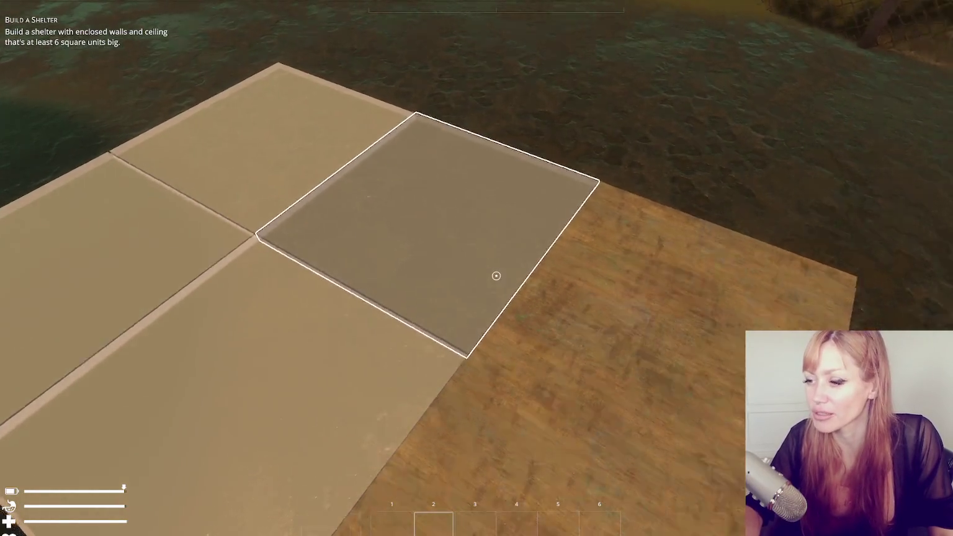
- Spawn a 'wooden board' from the console and place it on the floor platform
{"action": "key", "text": "Escape"}
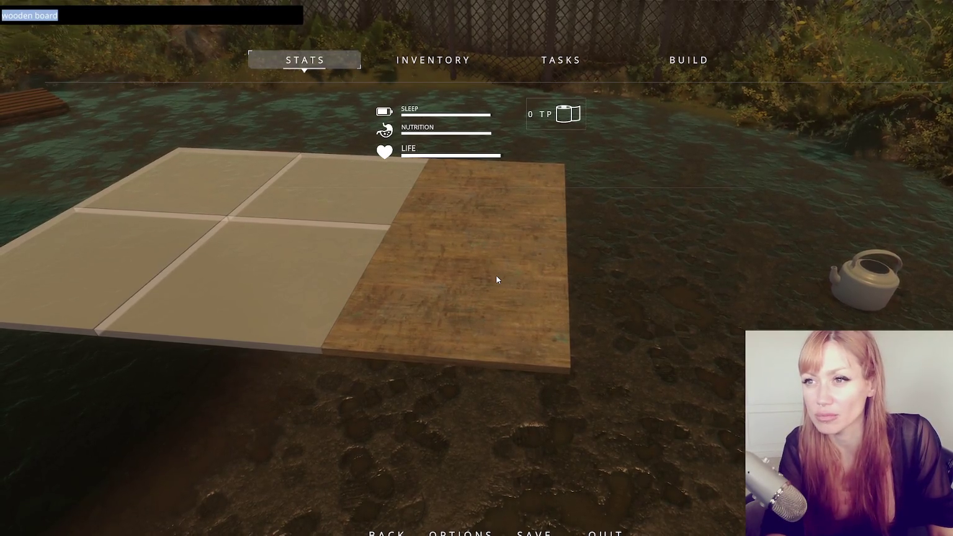
{"action": "key", "text": "Return"}
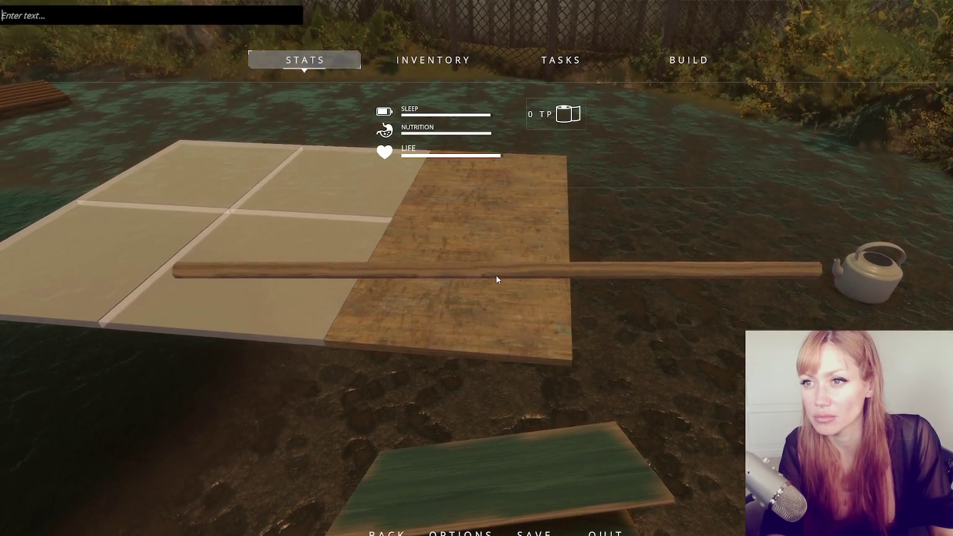
{"action": "type", "text": "wooden board"}
{"action": "key", "text": "Return"}
{"action": "key", "text": "Escape"}
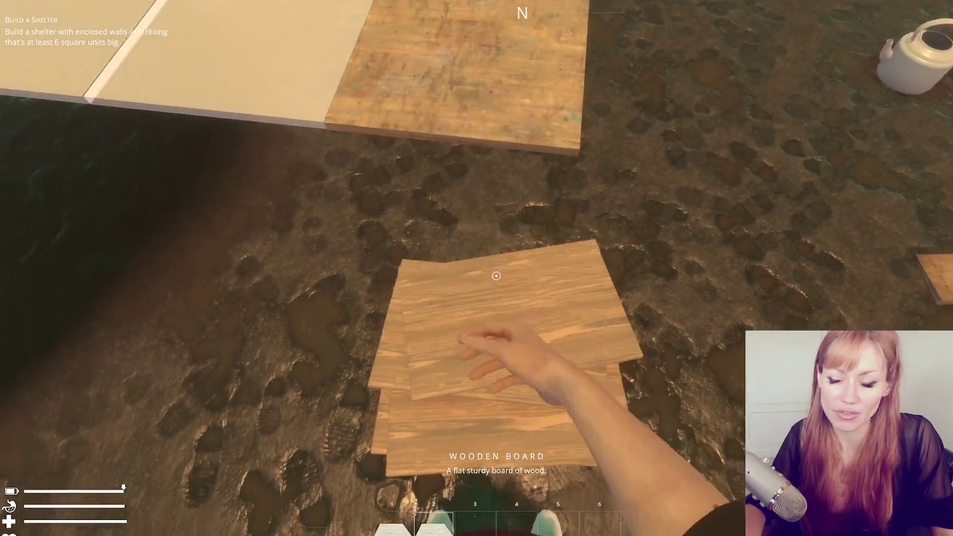
{"action": "left_click", "coordinate": [497, 276]}
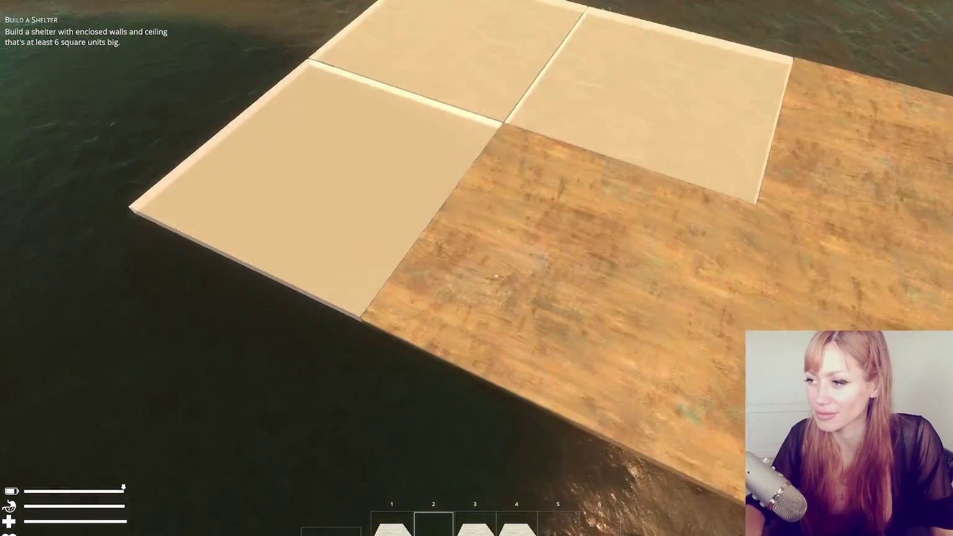
{"action": "left_click", "coordinate": [496, 276]}
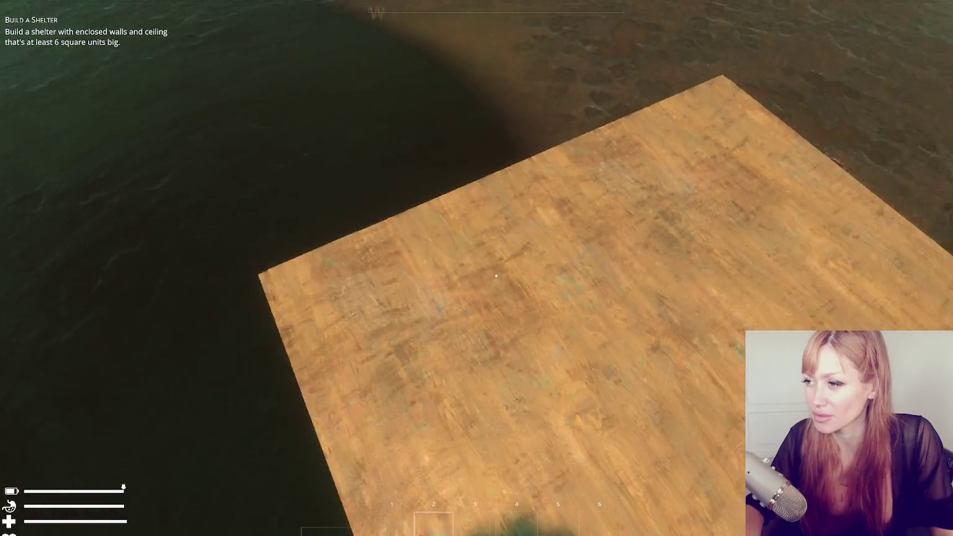
- Select the wall piece from the build catalogue, then cancel wall placement
{"action": "key", "text": "Escape"}
{"action": "scroll", "coordinate": [355, 366], "scroll_direction": "down", "scroll_amount": 3}
{"action": "left_click", "coordinate": [496, 367]}
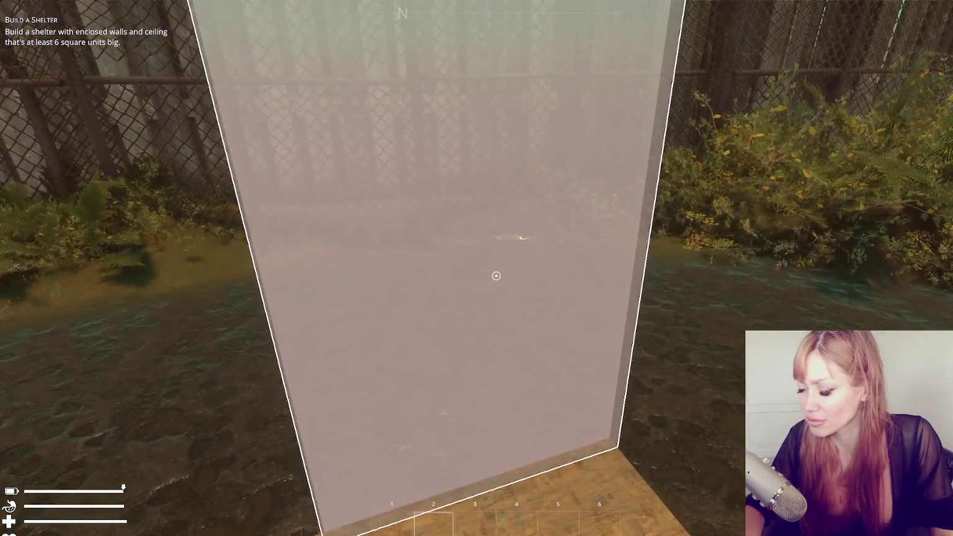
{"action": "right_click", "coordinate": [496, 275]}
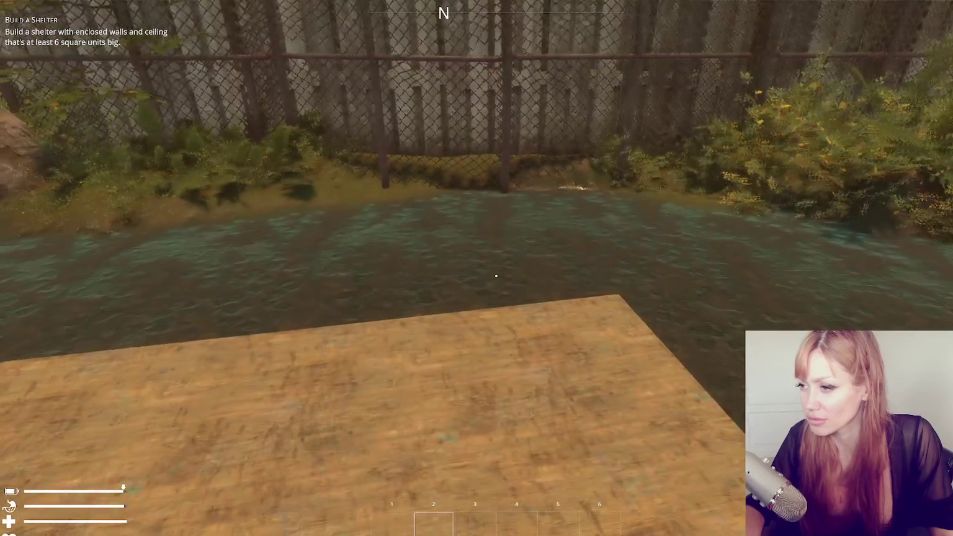
{"action": "key", "text": "Escape"}
{"action": "left_click", "coordinate": [687, 59]}
- Place a wall frame beside the floor and fill it with four spawned brick stacks
{"action": "scroll", "coordinate": [472, 322], "scroll_direction": "down", "scroll_amount": 5}
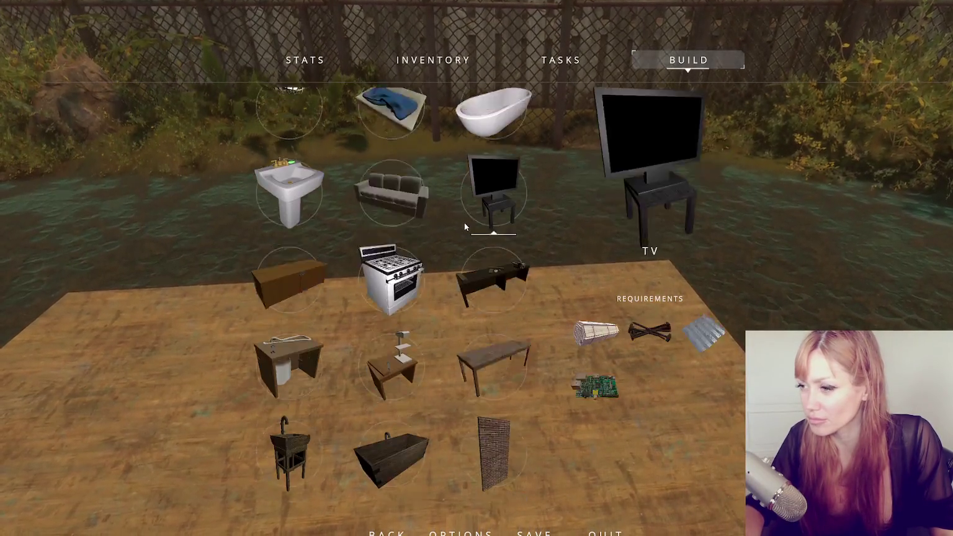
{"action": "left_click", "coordinate": [508, 291]}
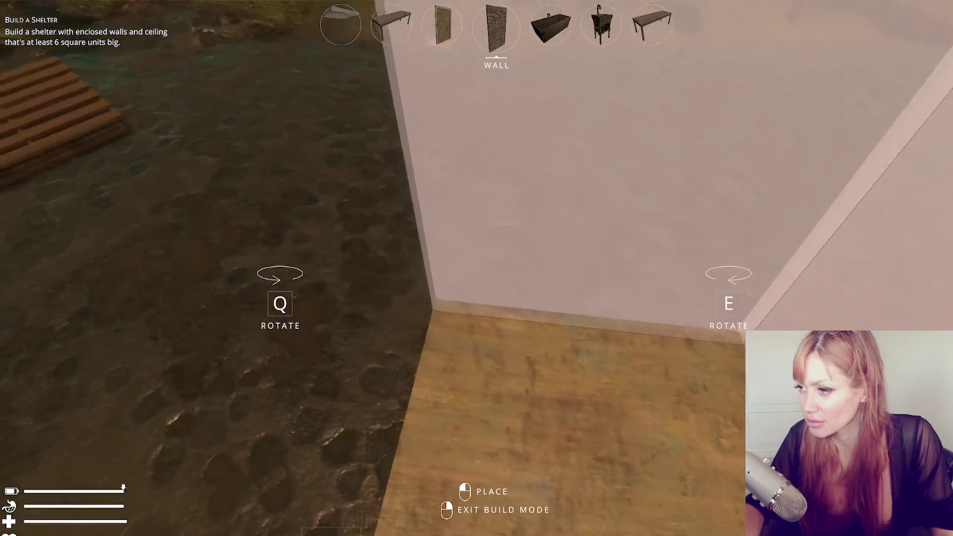
{"action": "right_click", "coordinate": [496, 276]}
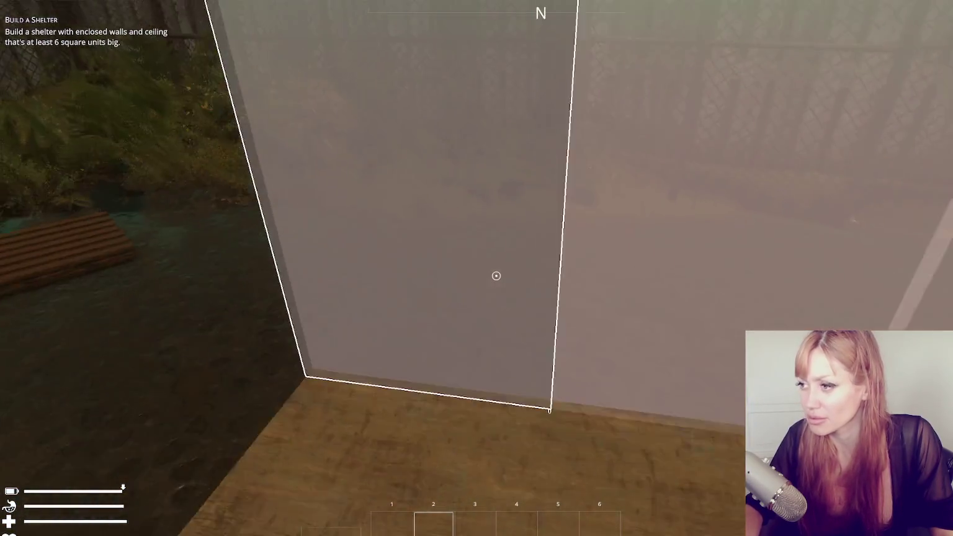
{"action": "type", "text": "brick"}
{"action": "key", "text": "Return"}
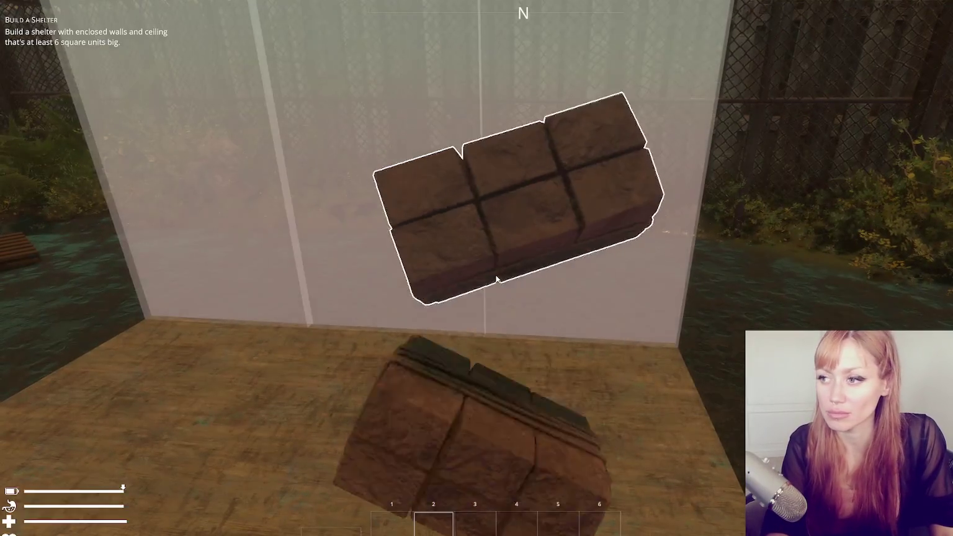
{"action": "type", "text": "brick"}
{"action": "key", "text": "Return"}
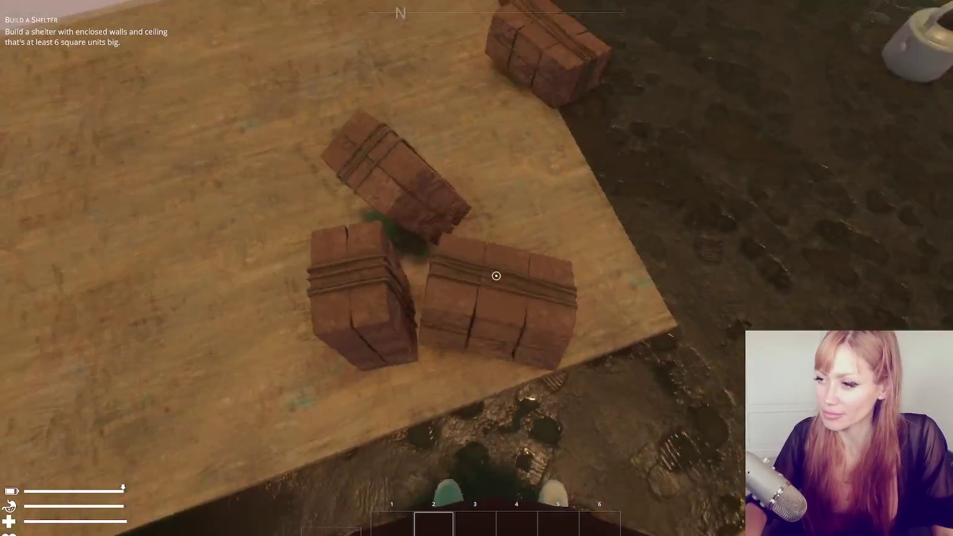
{"action": "left_click", "coordinate": [497, 275]}
{"action": "left_click", "coordinate": [497, 275]}
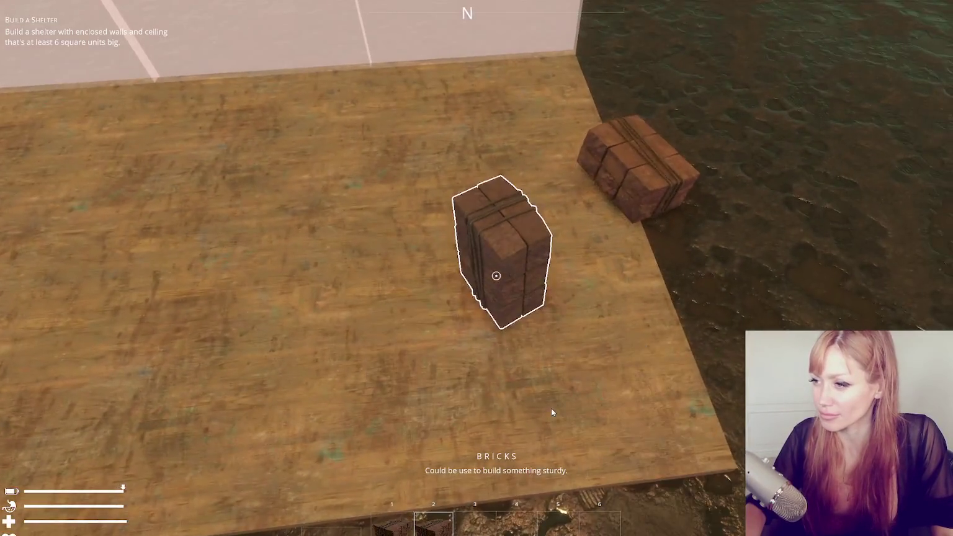
{"action": "left_click", "coordinate": [497, 276]}
{"action": "left_click", "coordinate": [497, 276]}
{"action": "left_click", "coordinate": [497, 276]}
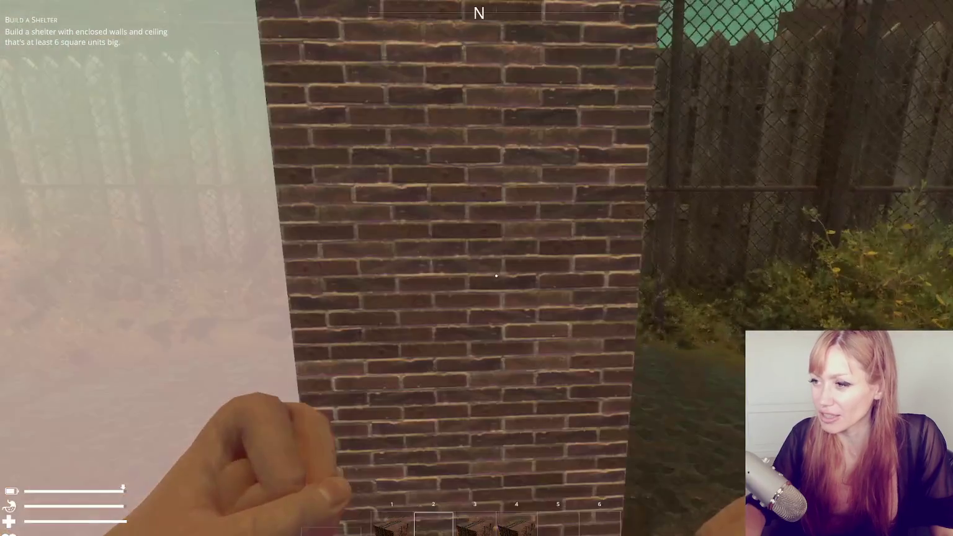
- Place a second wall frame on the other side of the floor
{"action": "key", "text": "s"}
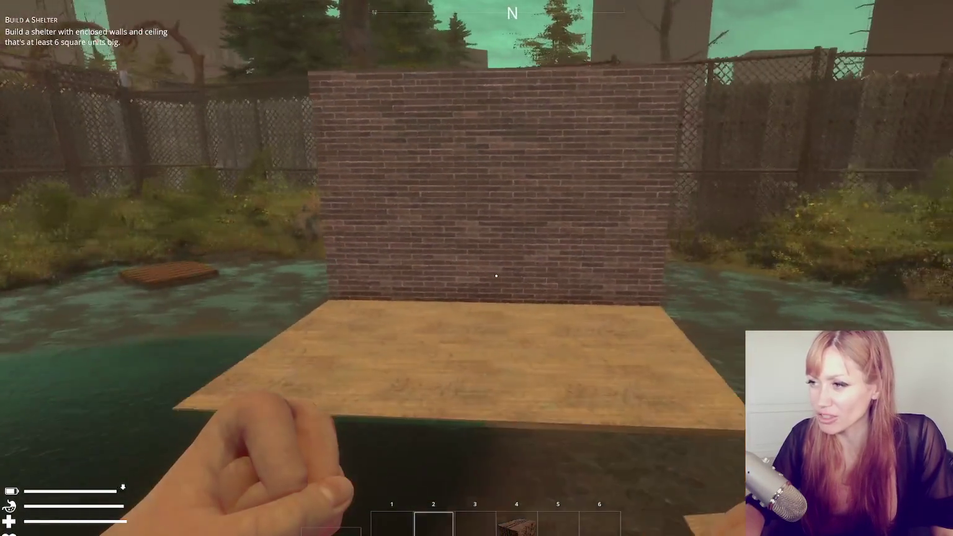
{"action": "scroll", "coordinate": [460, 322], "scroll_direction": "down", "scroll_amount": 3}
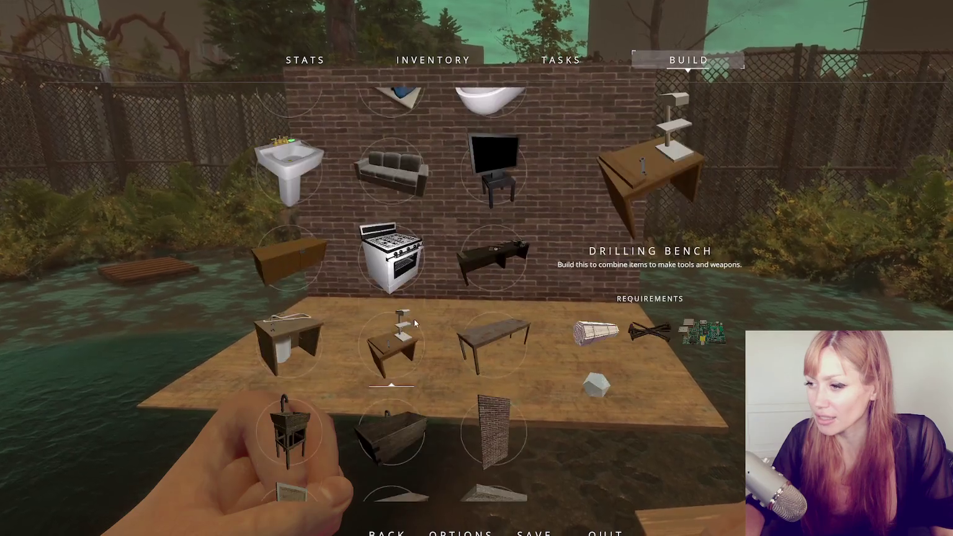
{"action": "left_click", "coordinate": [505, 396]}
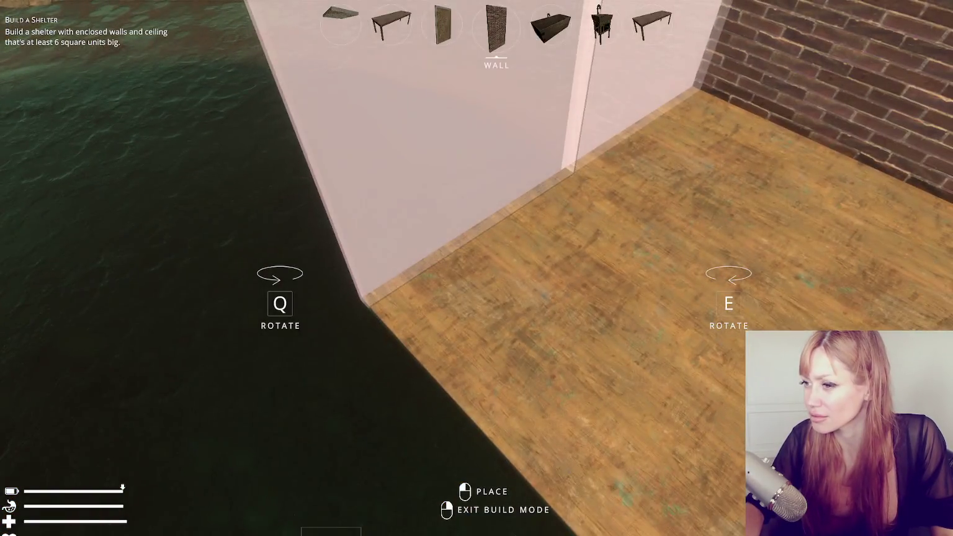
{"action": "right_click", "coordinate": [496, 275]}
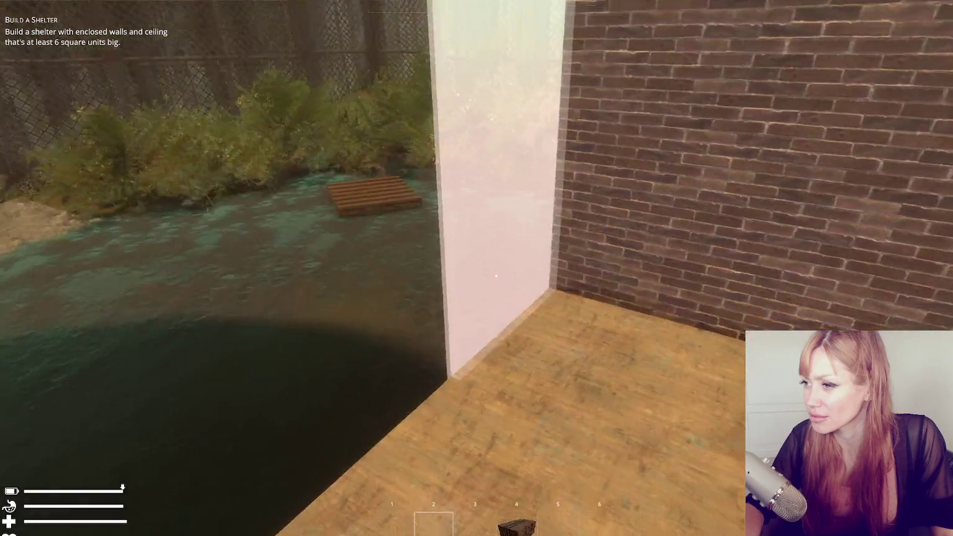
{"action": "key", "text": "b"}
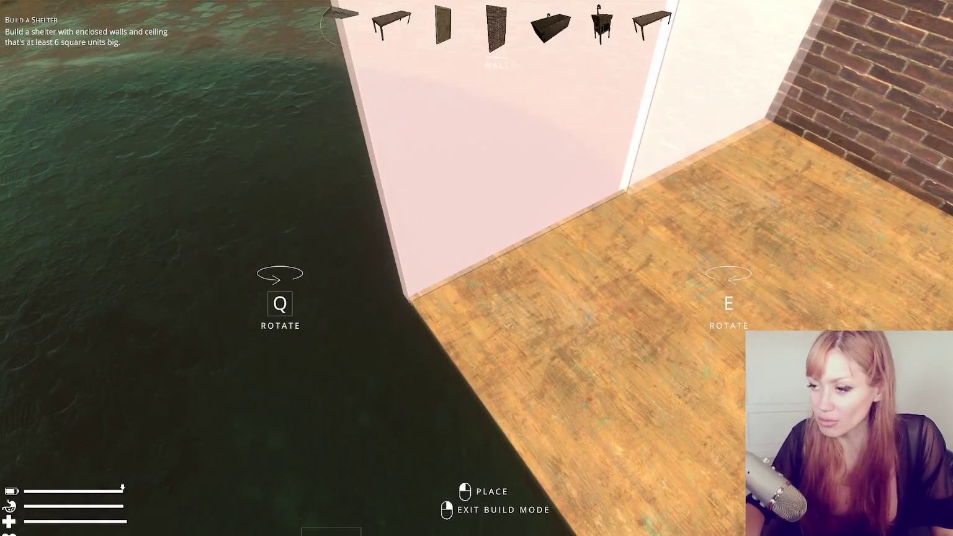
{"action": "right_click", "coordinate": [497, 276]}
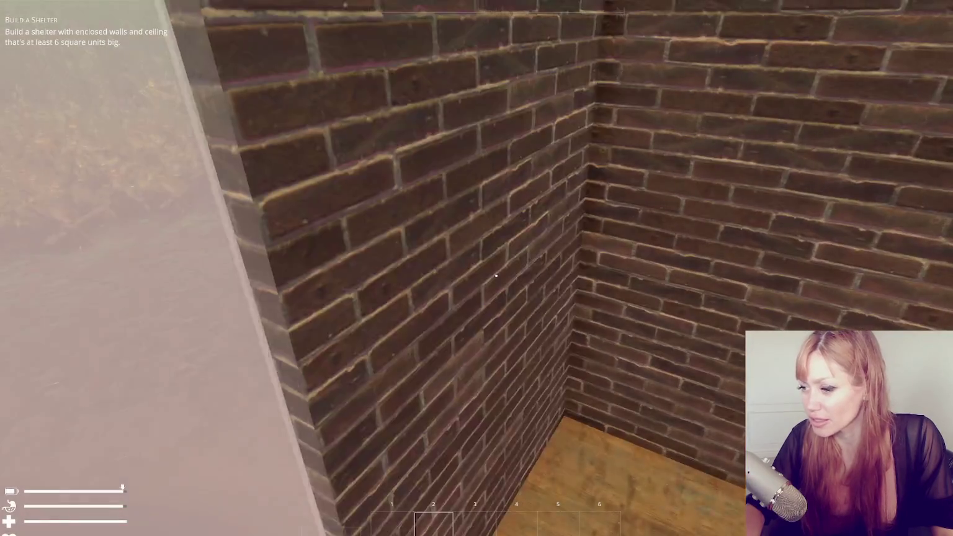
{"action": "key", "text": "s"}
{"action": "type", "text": "wooden board"}
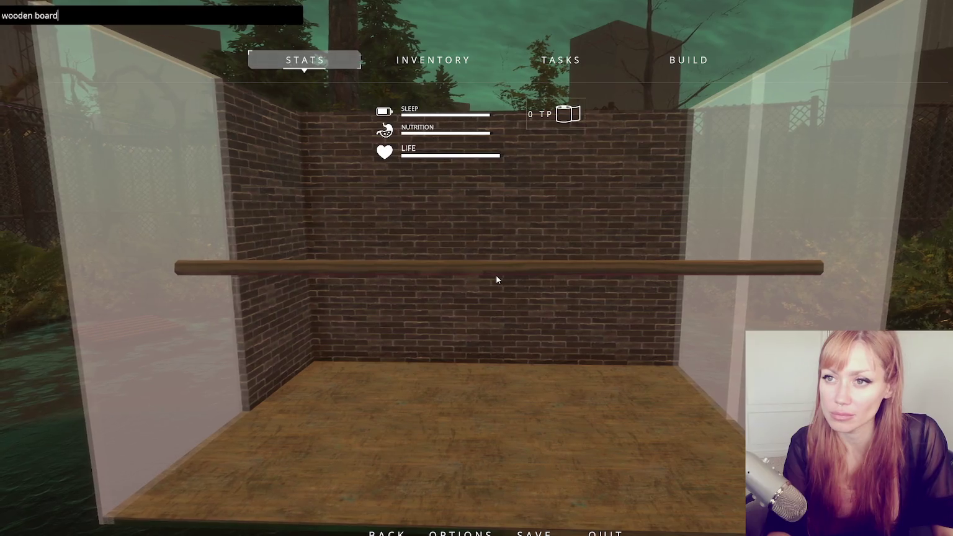
- Spawn a stack of wooden boards from the console and pick them up
{"action": "key", "text": "Return"}
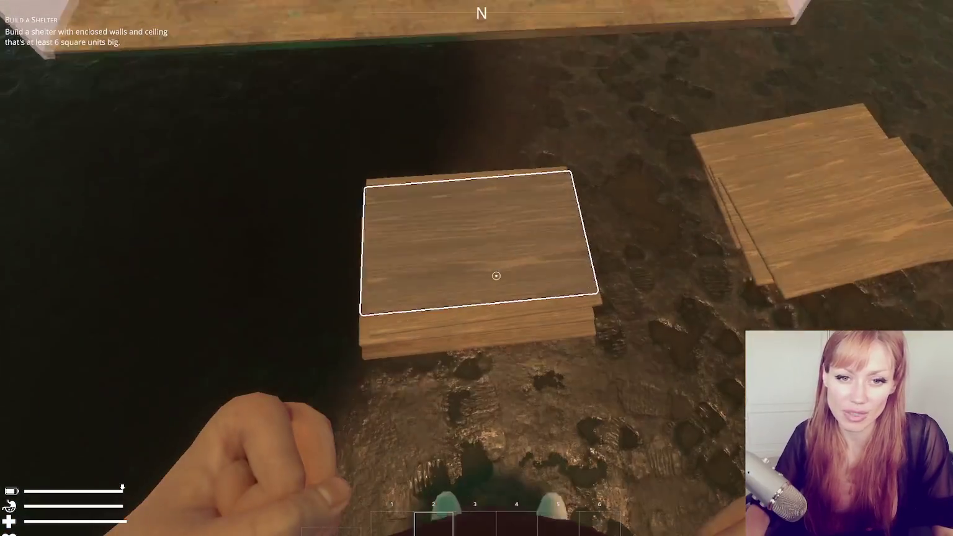
{"action": "left_click", "coordinate": [497, 275]}
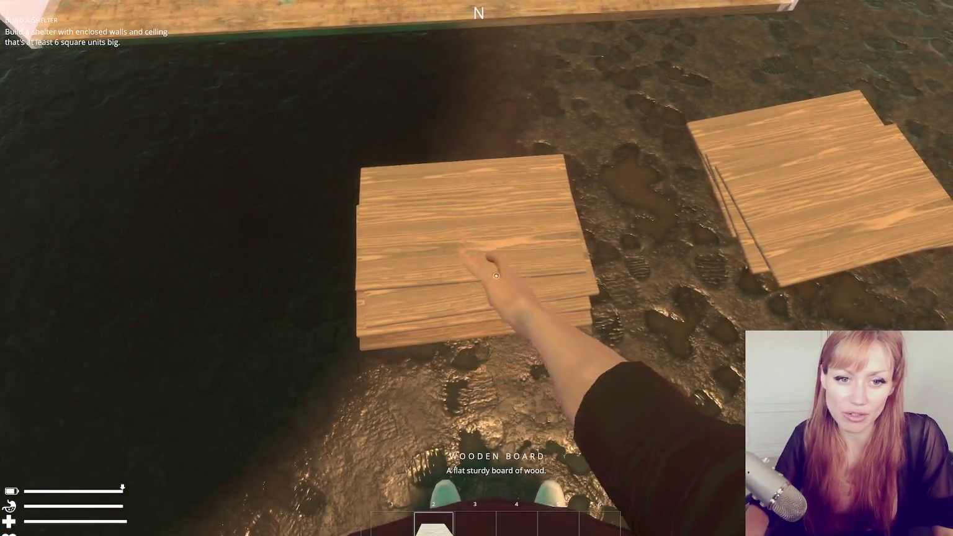
{"action": "key", "text": "w"}
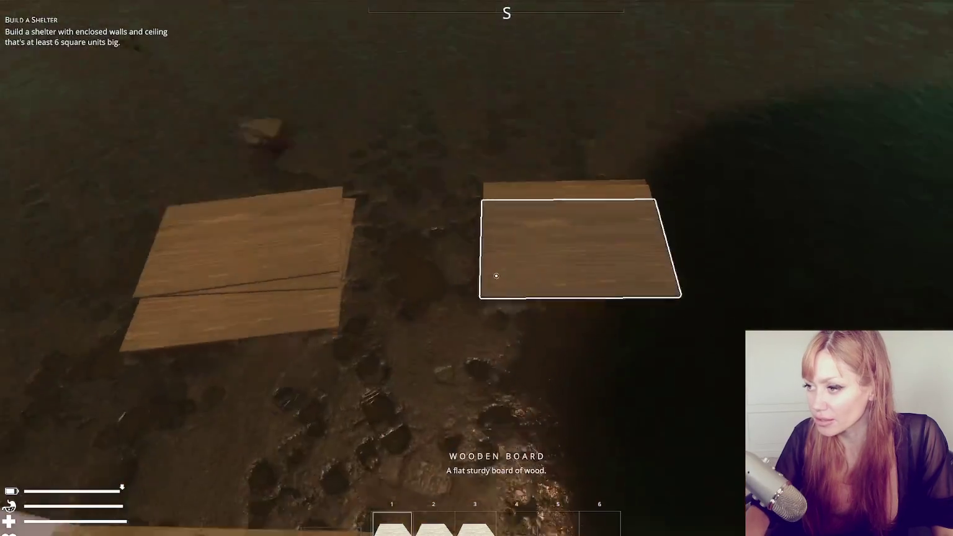
{"action": "left_click", "coordinate": [497, 276]}
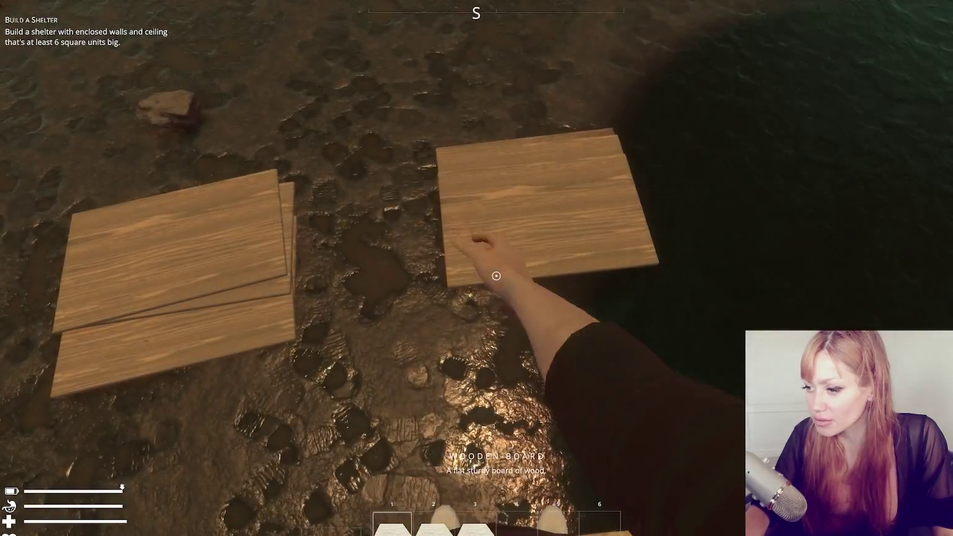
{"action": "key", "text": "s"}
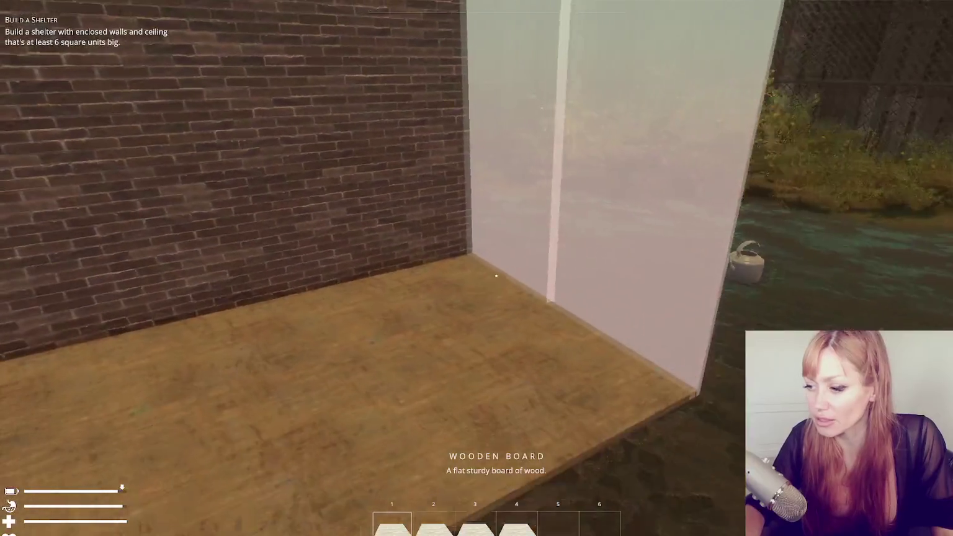
{"action": "key", "text": "Escape"}
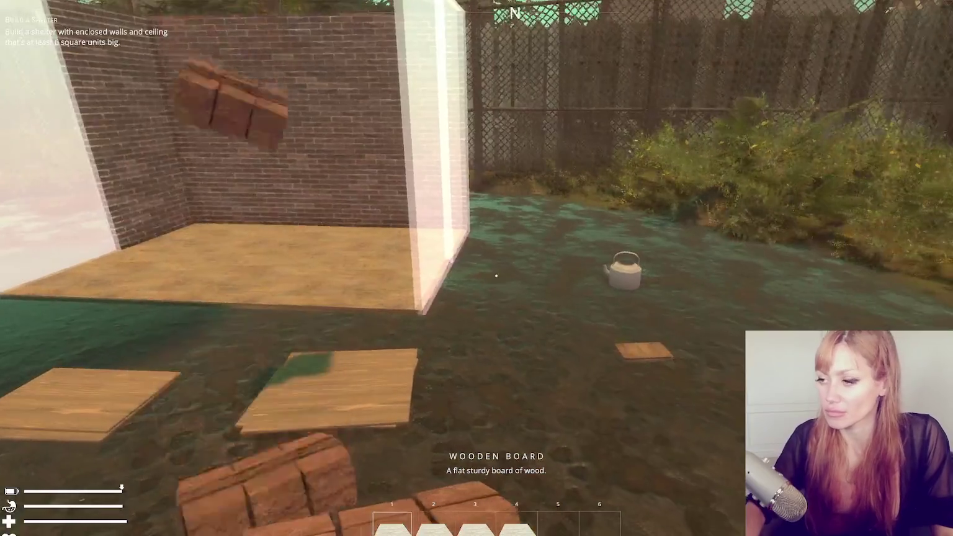
- Collect brick stacks and finish both side wall frames in brick
{"action": "left_click", "coordinate": [497, 276]}
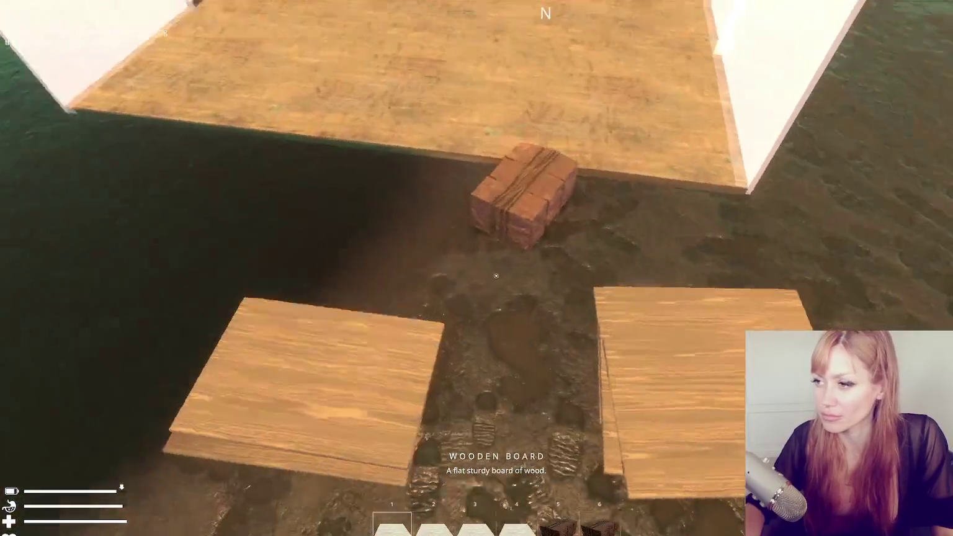
{"action": "left_click", "coordinate": [497, 275]}
{"action": "left_click", "coordinate": [497, 276]}
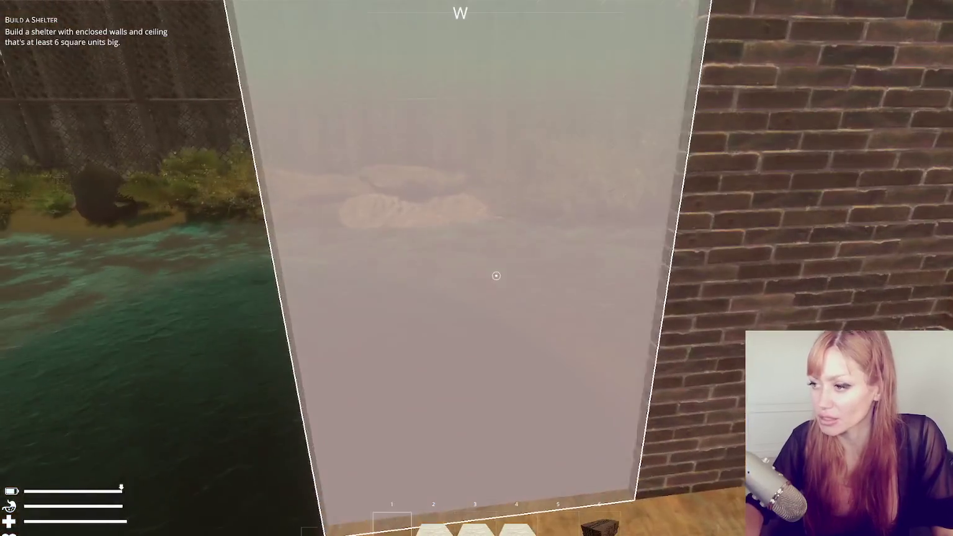
{"action": "left_click", "coordinate": [497, 276]}
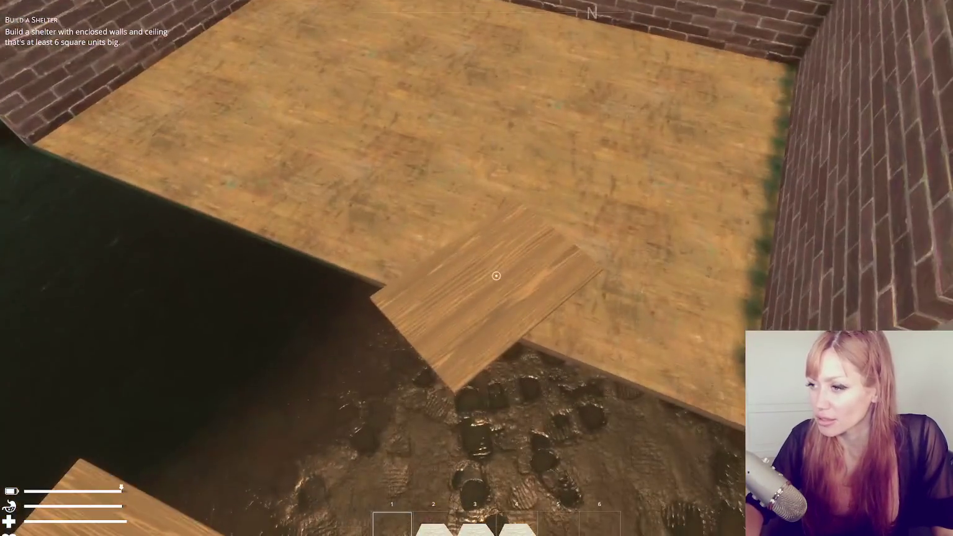
- Gather more wooden boards and walk into the brick shelter
{"action": "left_click", "coordinate": [497, 275]}
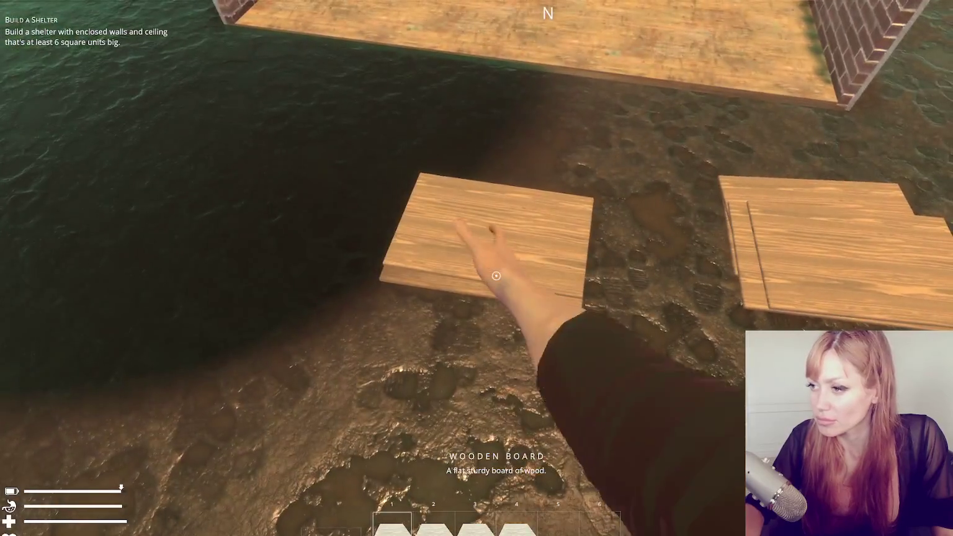
{"action": "left_click", "coordinate": [496, 275]}
{"action": "left_click", "coordinate": [496, 276]}
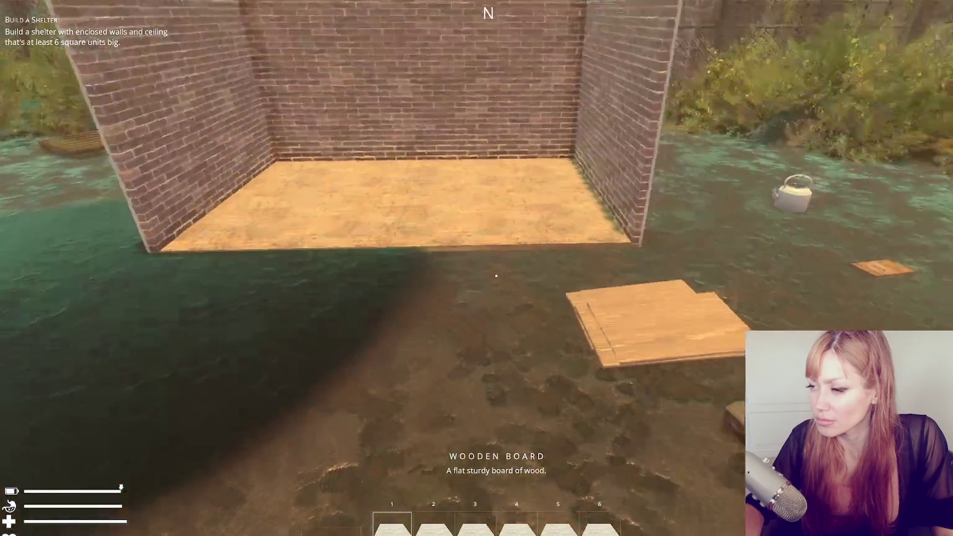
{"action": "key", "text": "w"}
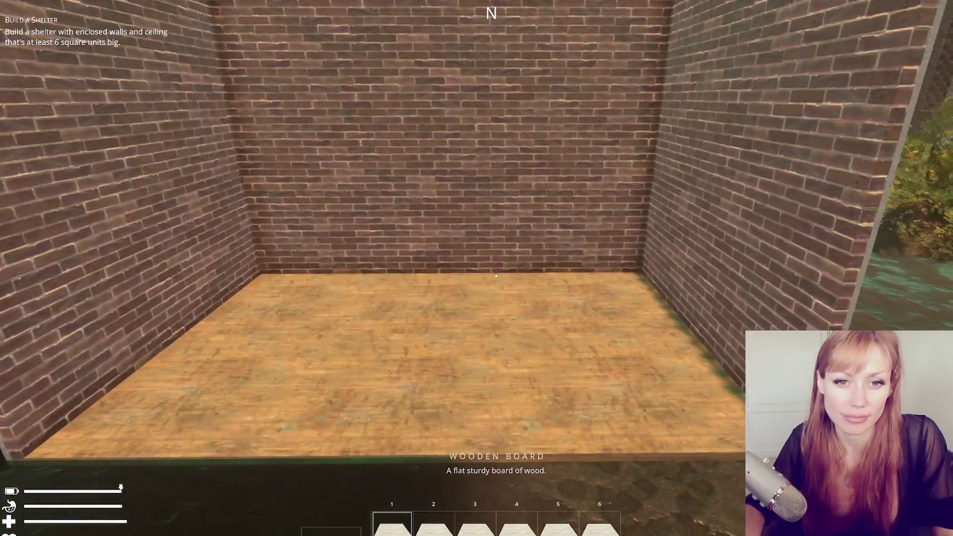
{"action": "key", "text": "Escape"}
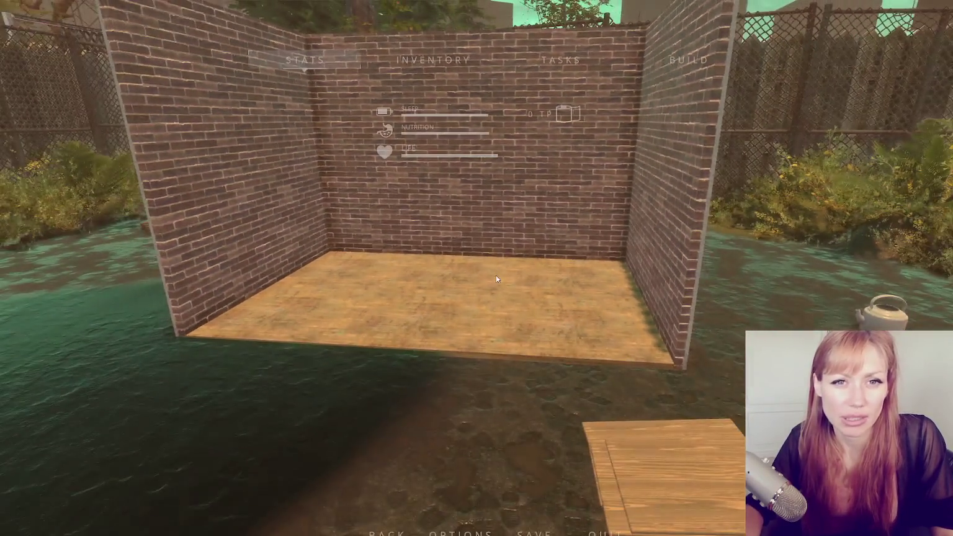
- Spawn plank bundles, nails and cloth, then drop the cloth onto the shelter floor
{"action": "left_click", "coordinate": [398, 207]}
{"action": "type", "text": "wooden planks"}
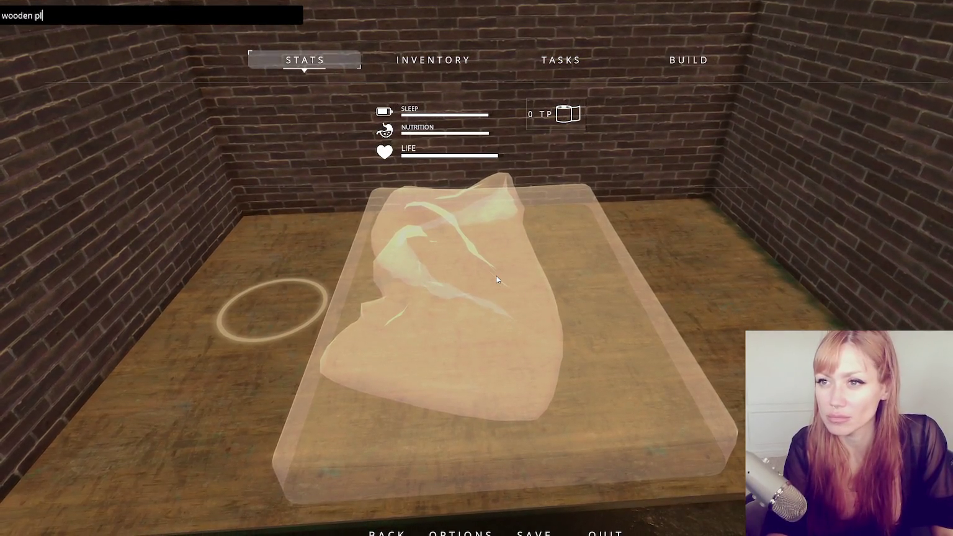
{"action": "key", "text": "Return"}
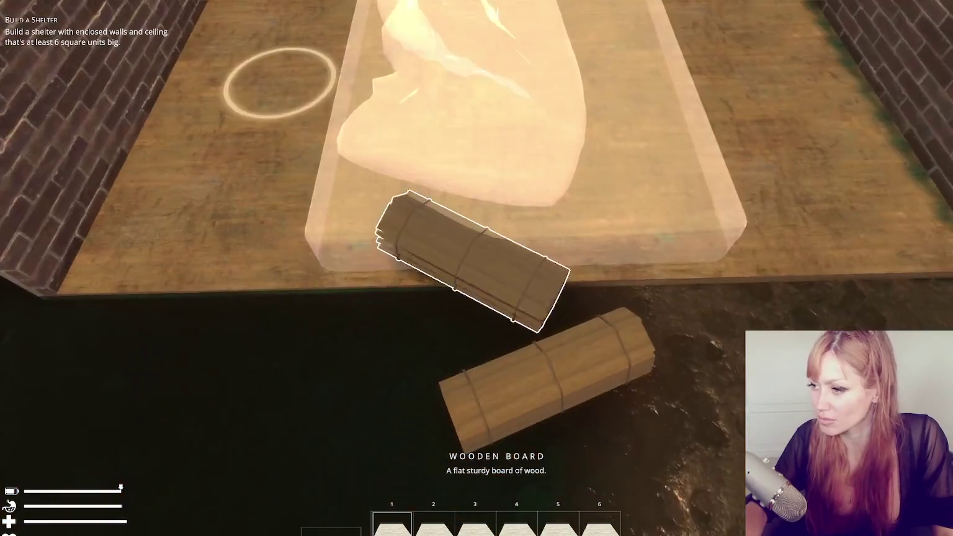
{"action": "left_click", "coordinate": [534, 403]}
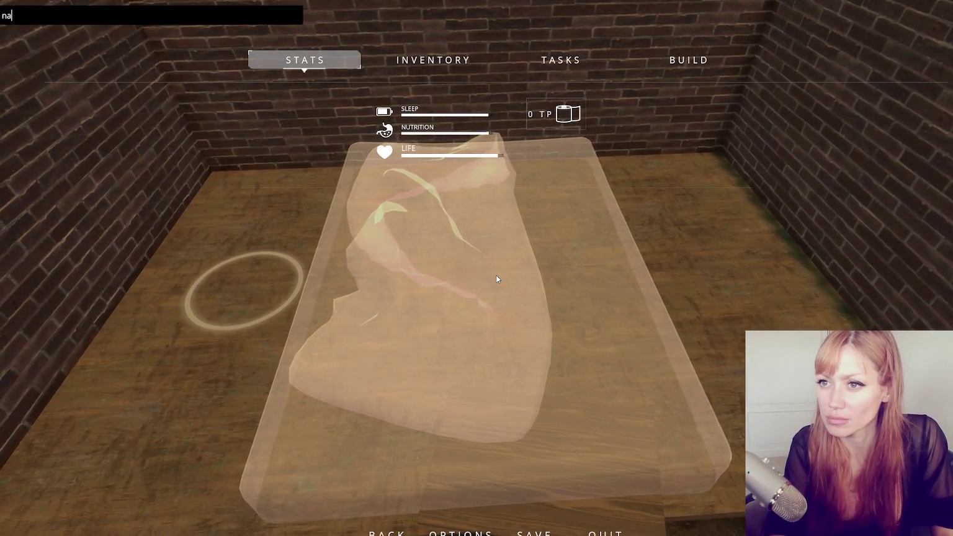
{"action": "key", "text": "Escape"}
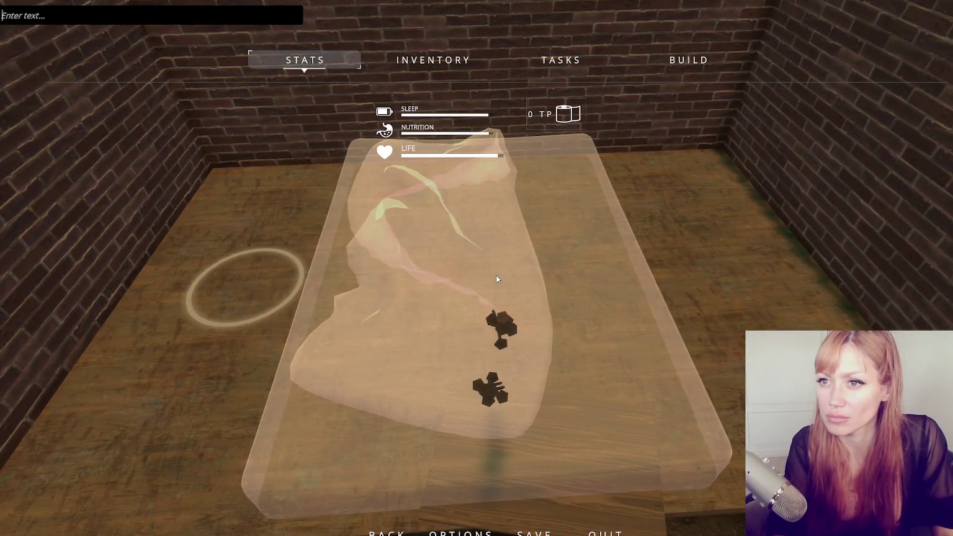
{"action": "type", "text": "cloth"}
{"action": "key", "text": "Return"}
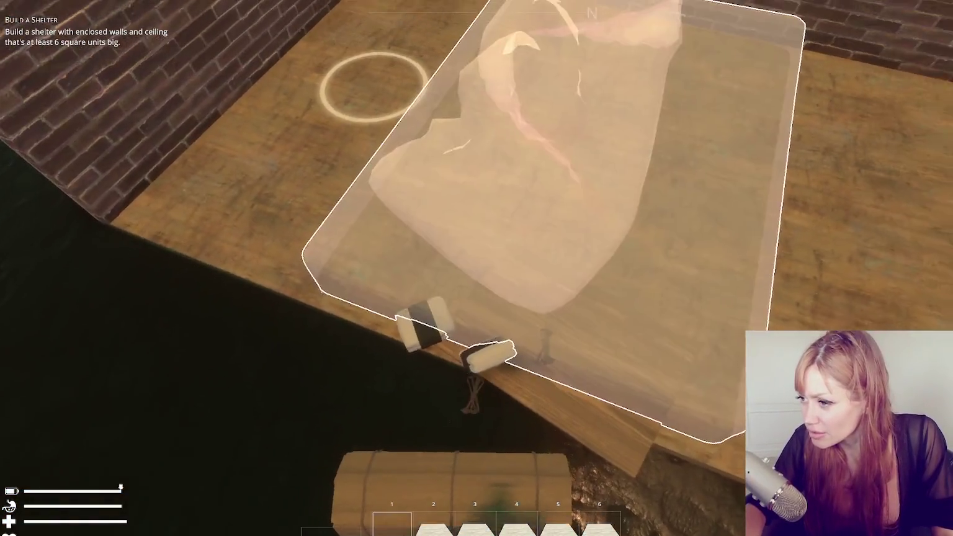
{"action": "left_click", "coordinate": [496, 276]}
{"action": "left_click", "coordinate": [497, 275]}
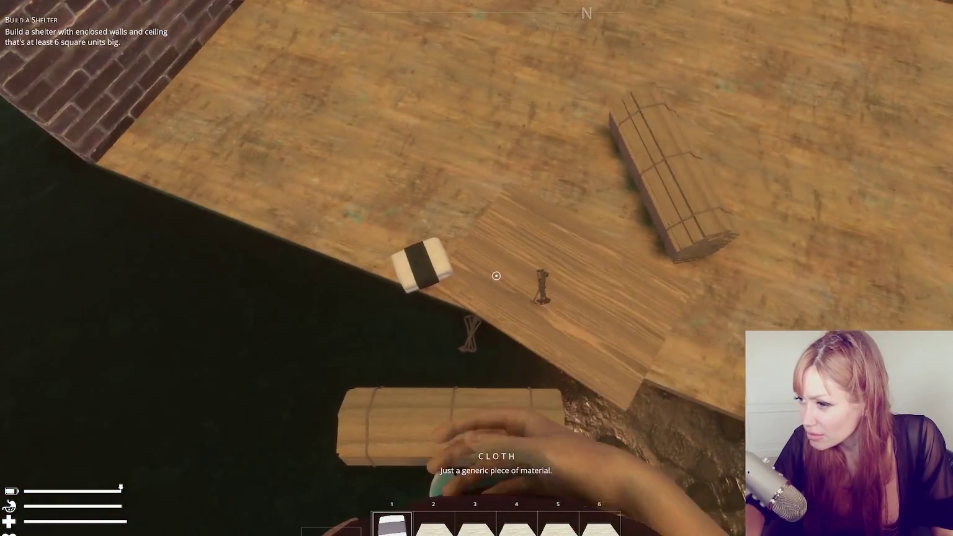
{"action": "left_click", "coordinate": [496, 275]}
- Drop a wooden board onto the shelter floor and walk back to its edge
{"action": "key", "text": "3"}
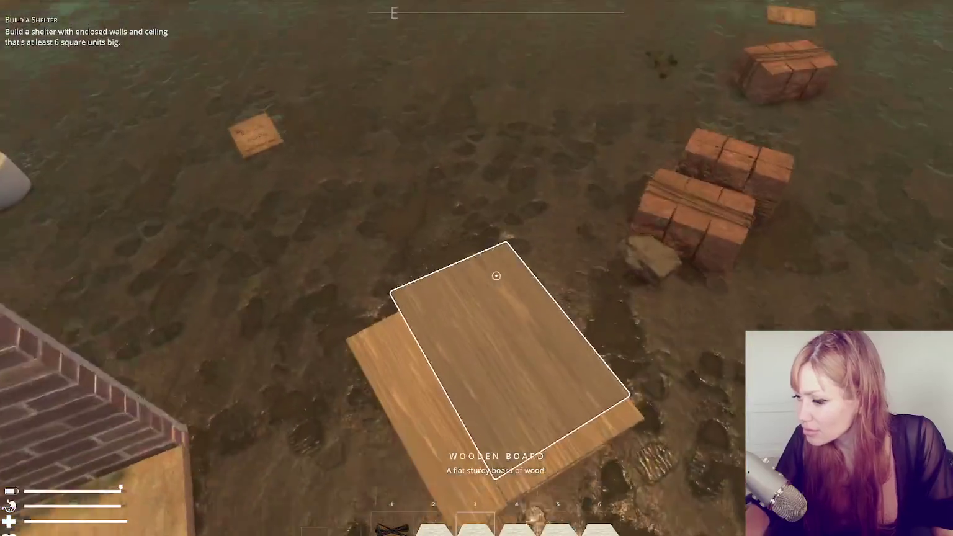
{"action": "key", "text": "1"}
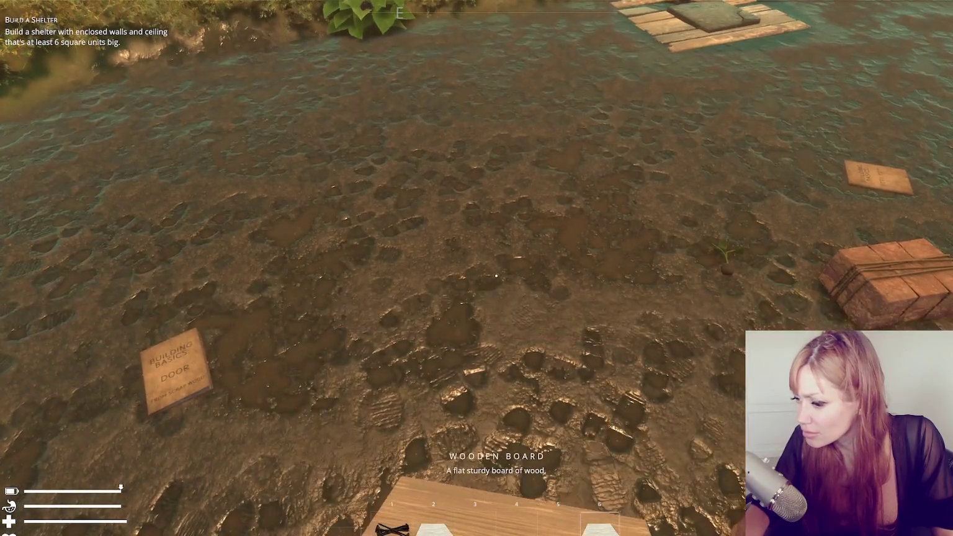
{"action": "left_click", "coordinate": [496, 275]}
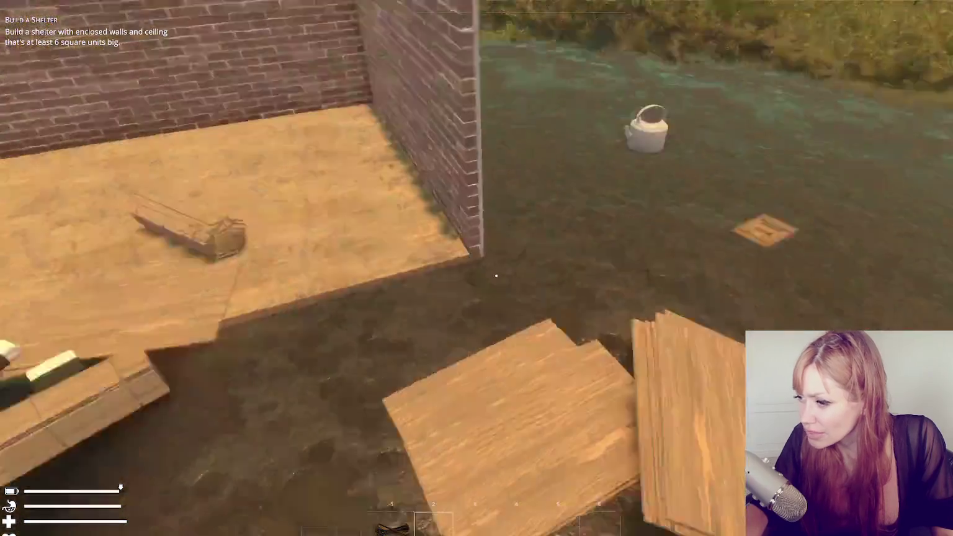
{"action": "left_click", "coordinate": [497, 275]}
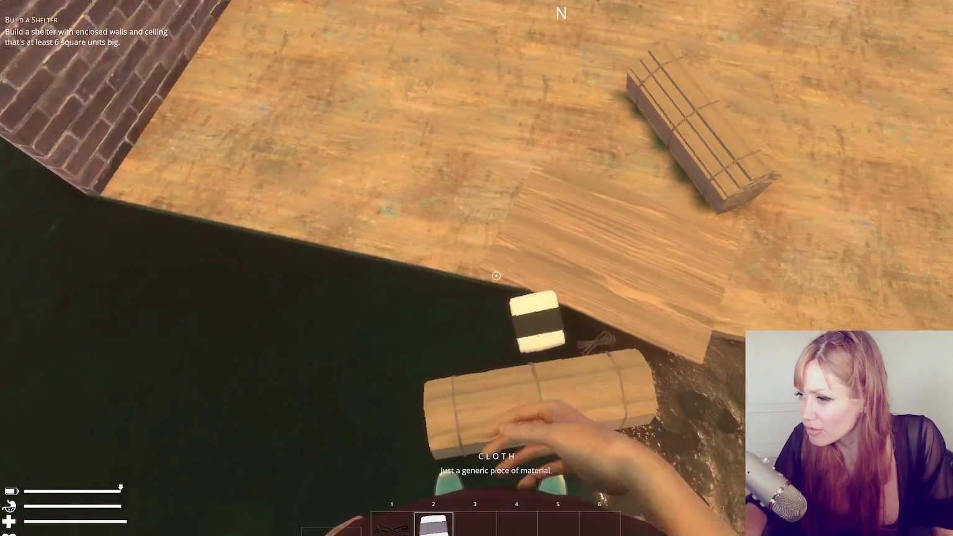
{"action": "key", "text": "s"}
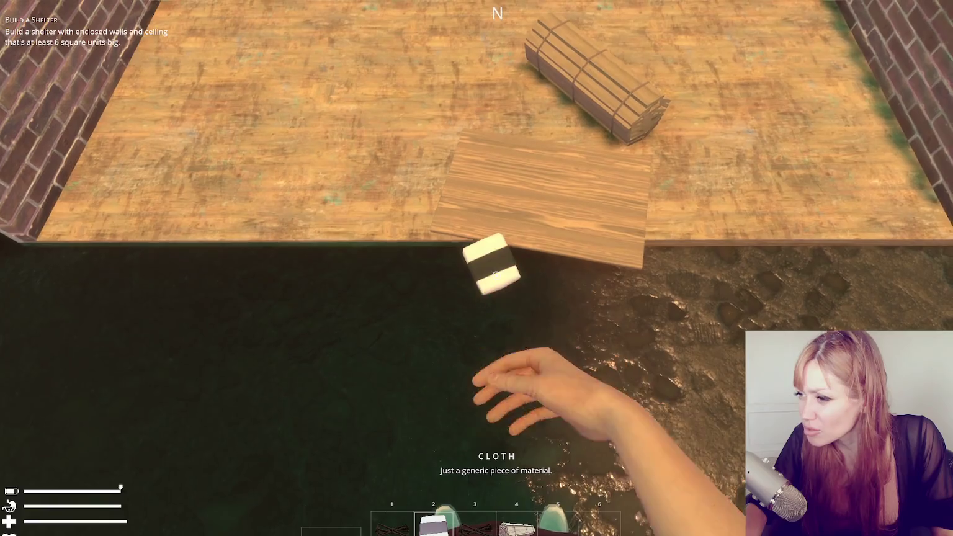
{"action": "key", "text": "w"}
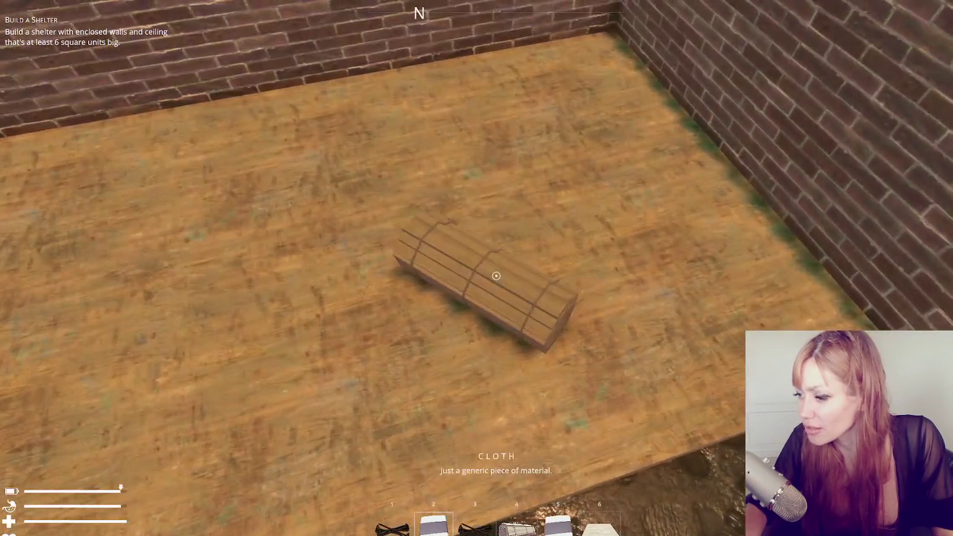
{"action": "key", "text": "w"}
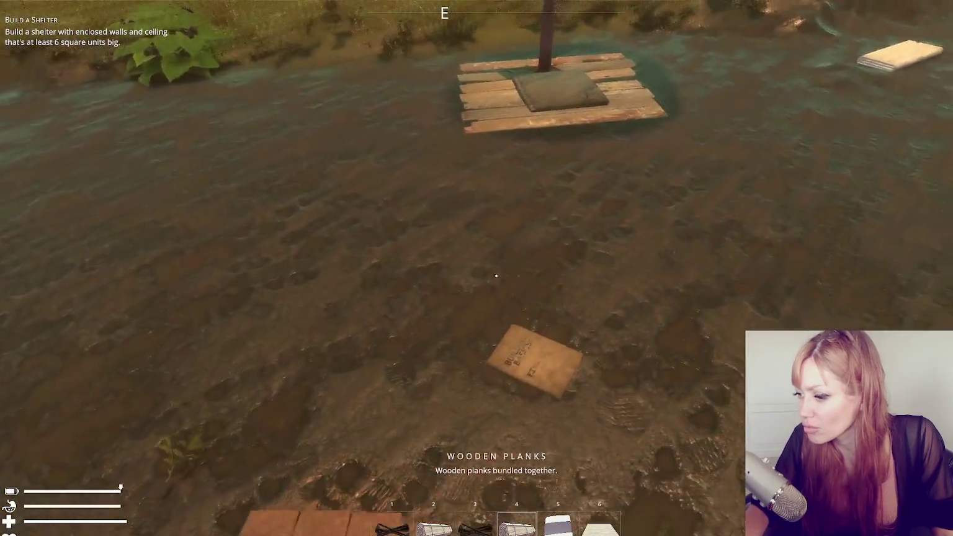
{"action": "key", "text": "w"}
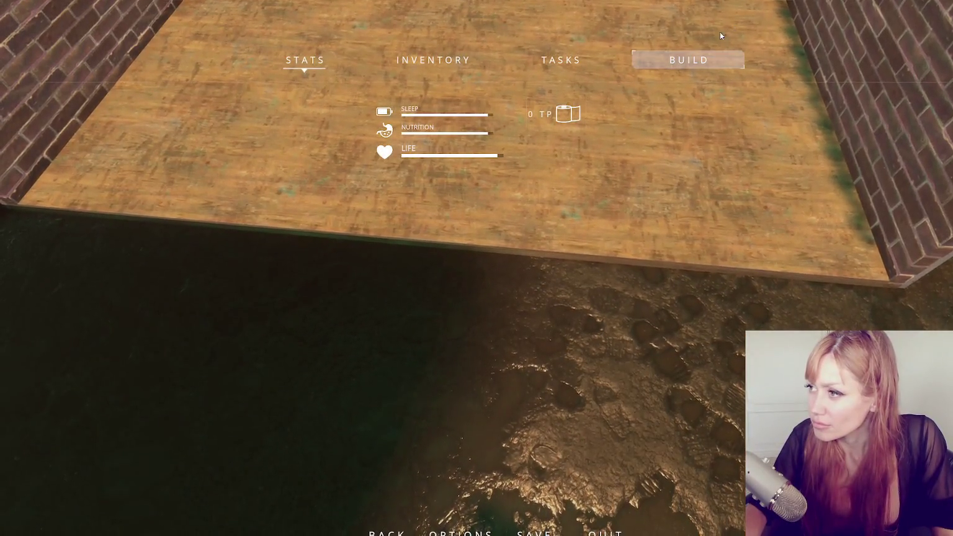
- Place the bed inside the brick shelter and step back to view it
{"action": "scroll", "coordinate": [427, 260], "scroll_direction": "down", "scroll_amount": 2}
{"action": "scroll", "coordinate": [427, 260], "scroll_direction": "up", "scroll_amount": 1}
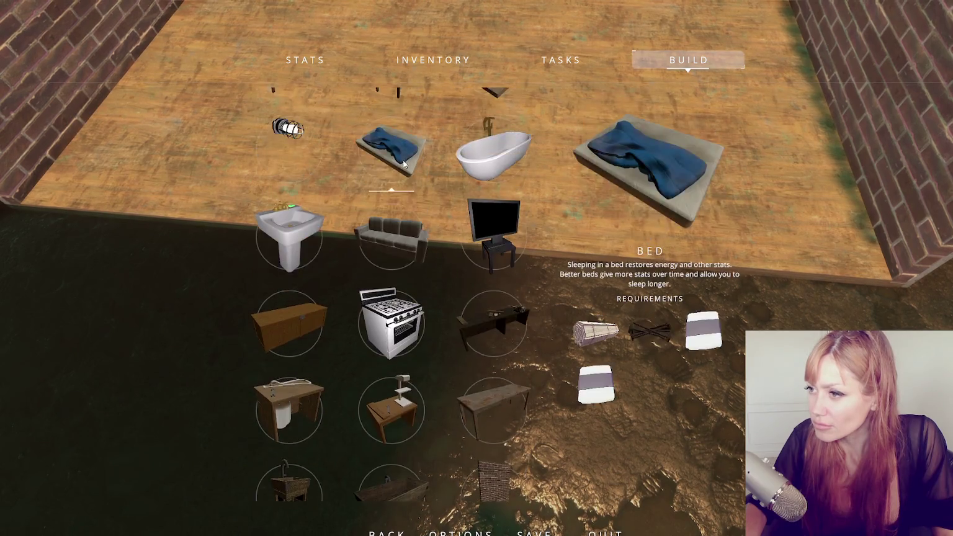
{"action": "left_click", "coordinate": [393, 149]}
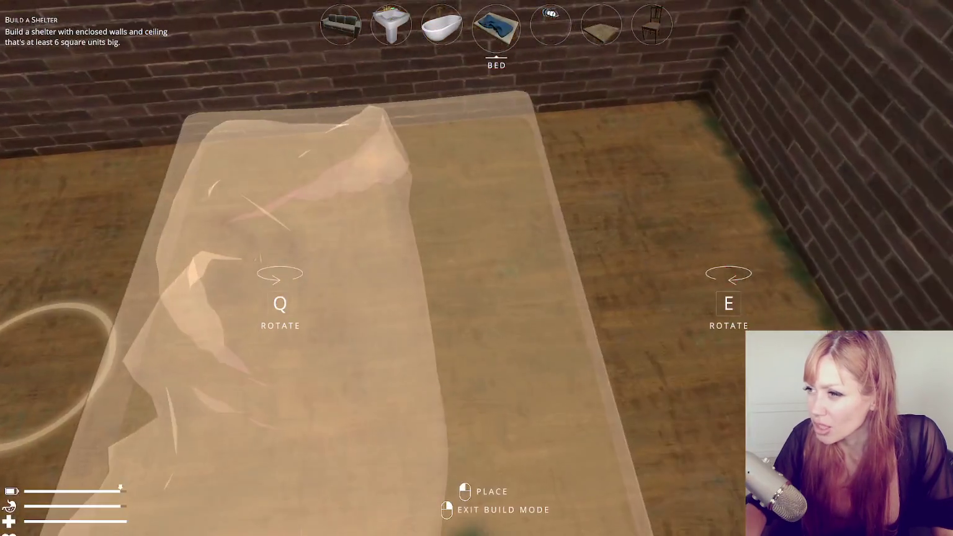
{"action": "left_click", "coordinate": [497, 275]}
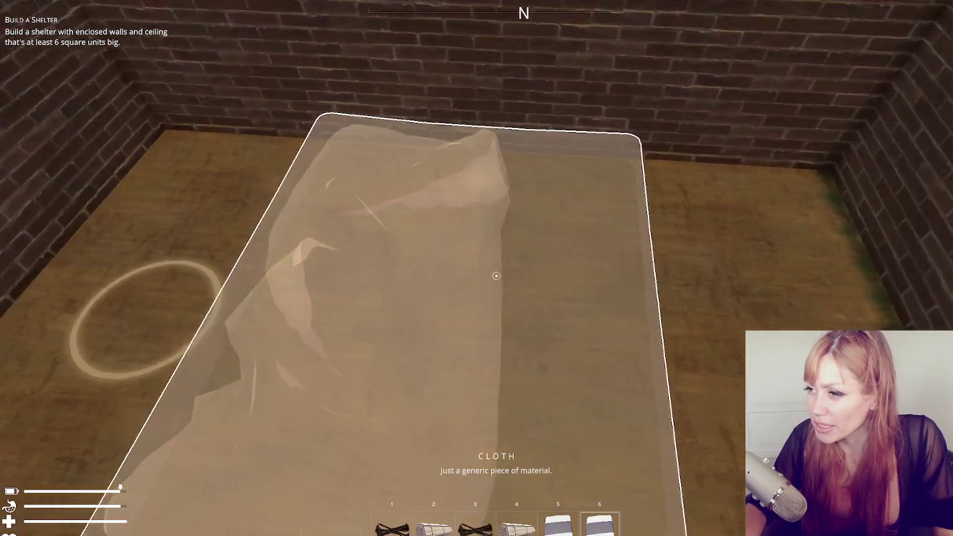
{"action": "key", "text": "s"}
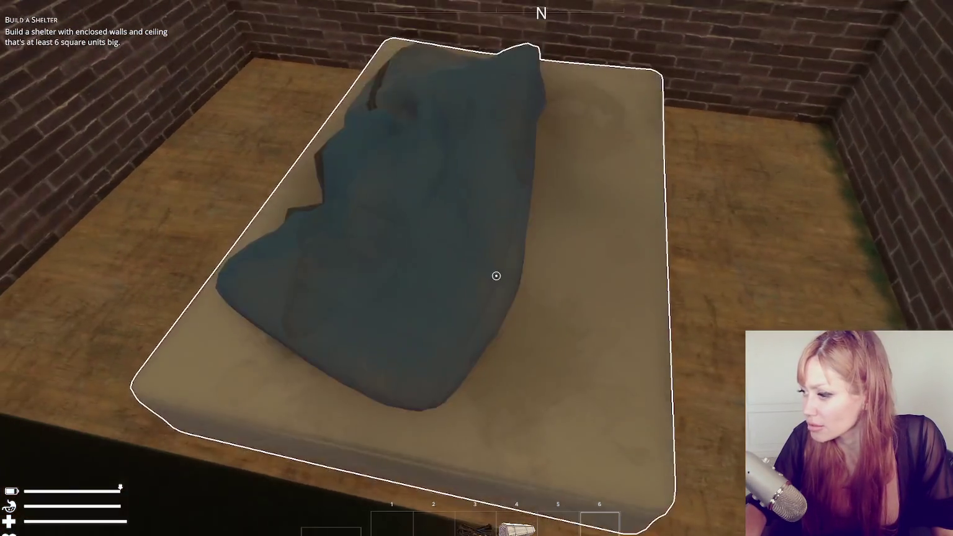
{"action": "key", "text": "e"}
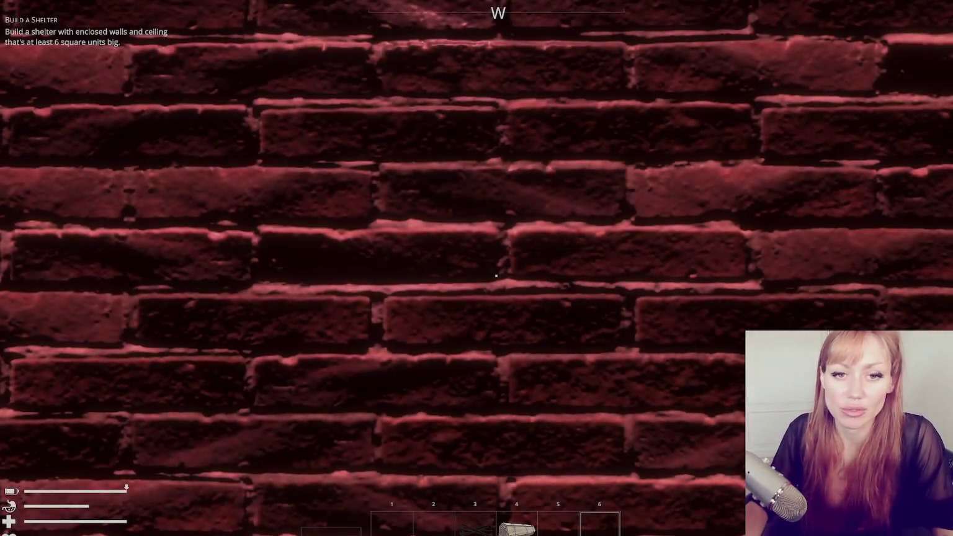
{"action": "key", "text": "s"}
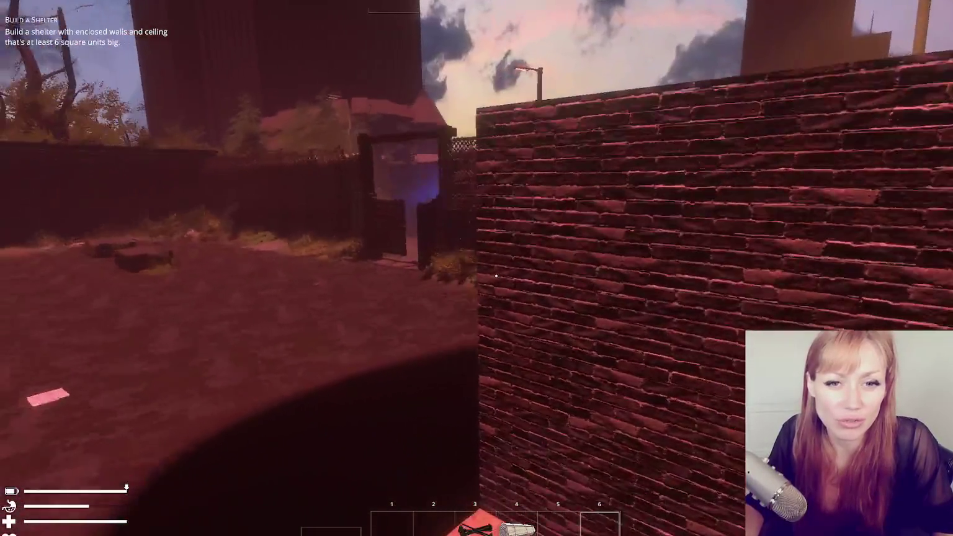
{"action": "key", "text": "w"}
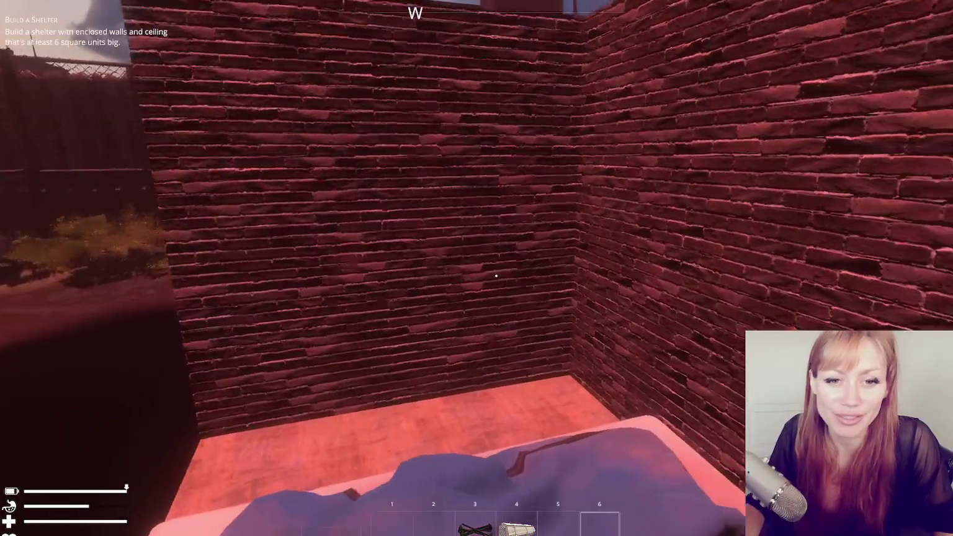
{"action": "key", "text": "s"}
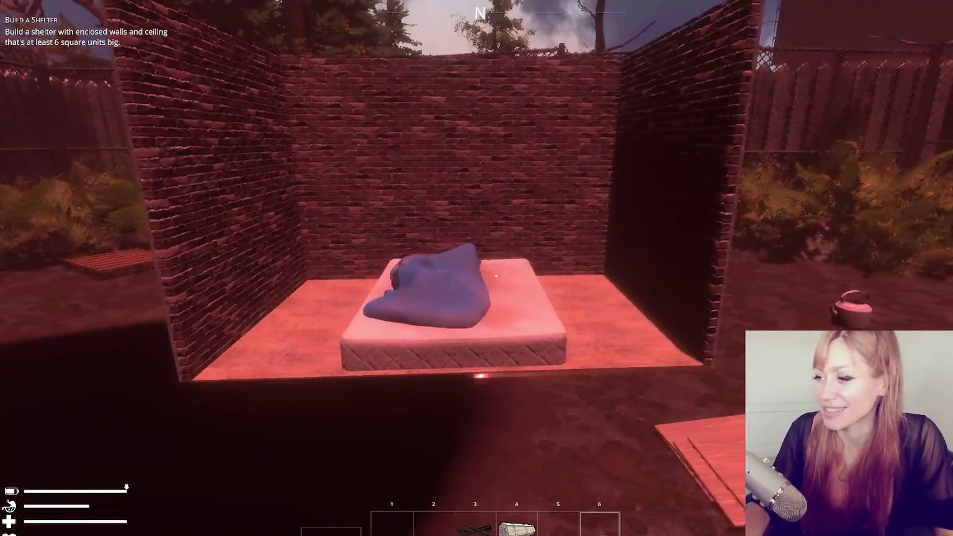
- Select the floor piece, cancel placement, and set a wooden board beside the shelter
{"action": "left_click", "coordinate": [503, 131]}
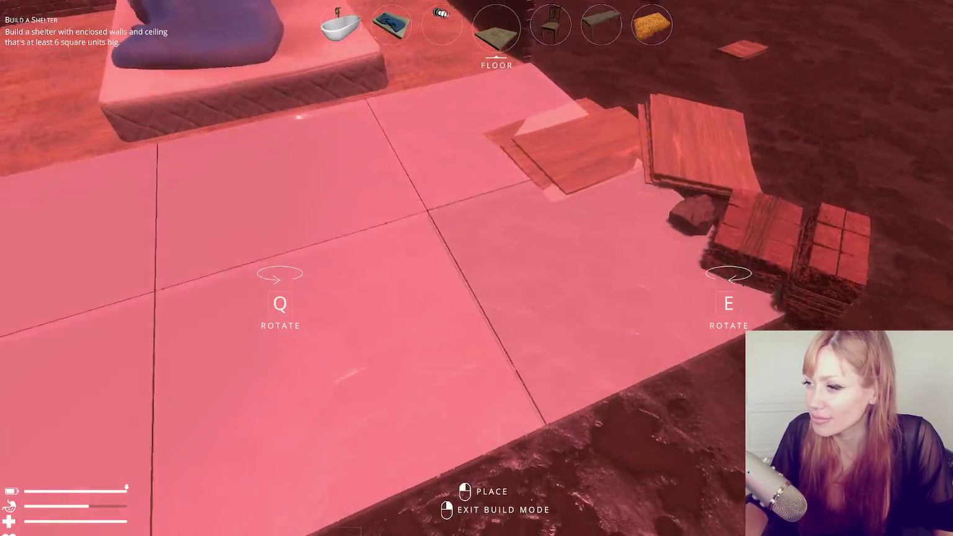
{"action": "right_click", "coordinate": [496, 275]}
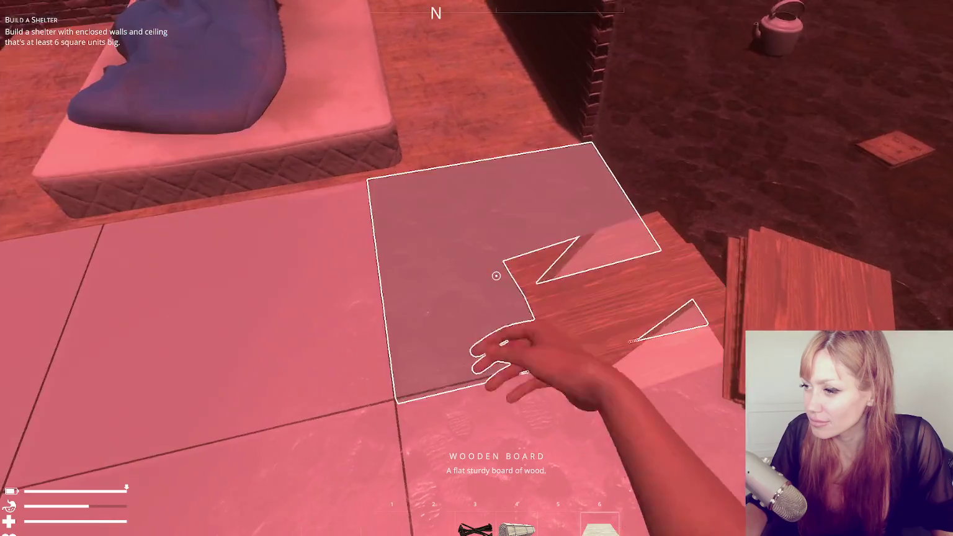
{"action": "left_click", "coordinate": [497, 276]}
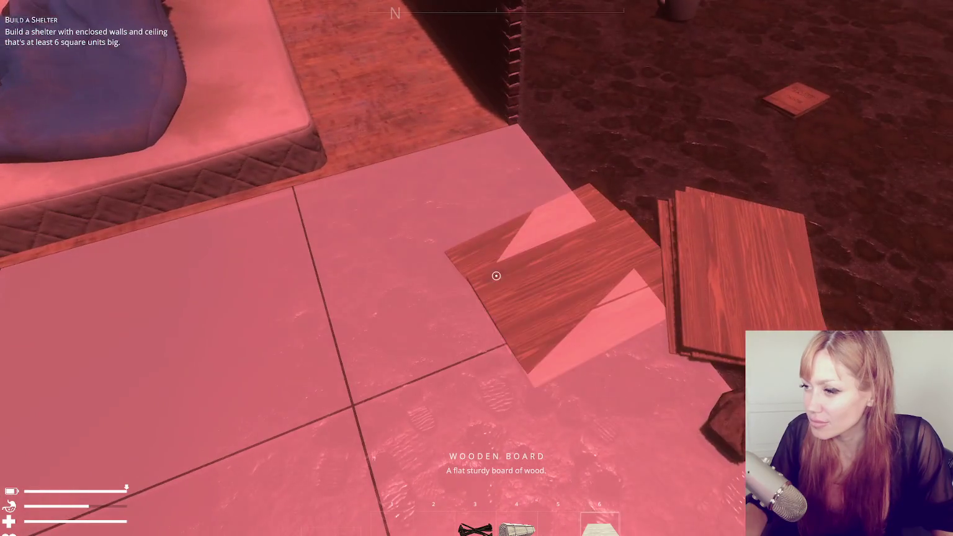
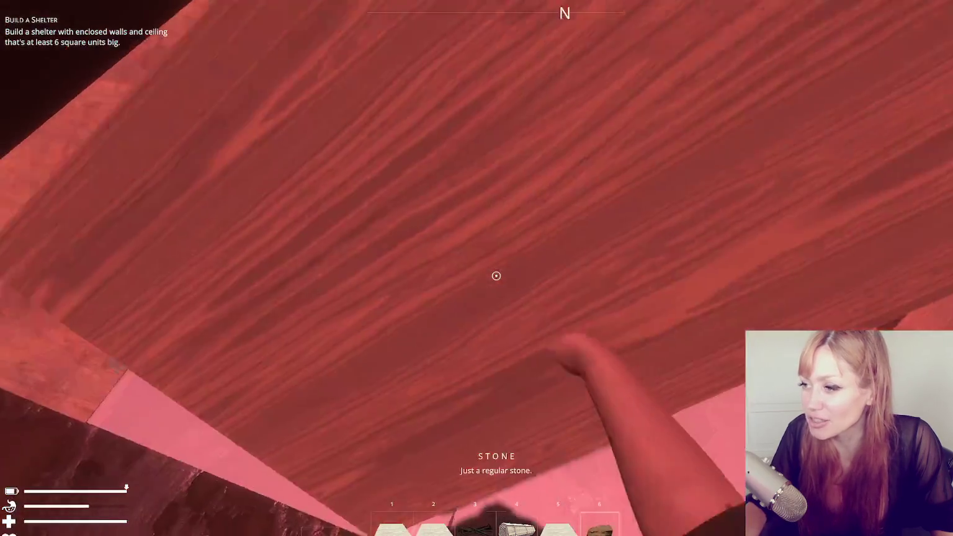
- Drop and re-equip the stone, then start and cancel a wall placement from the build catalogue
{"action": "left_click", "coordinate": [495, 275]}
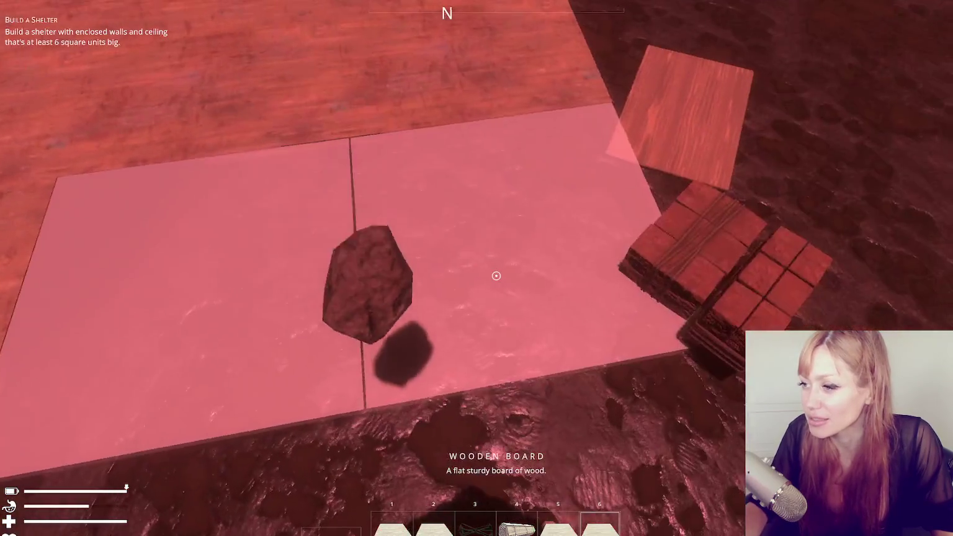
{"action": "key", "text": "e"}
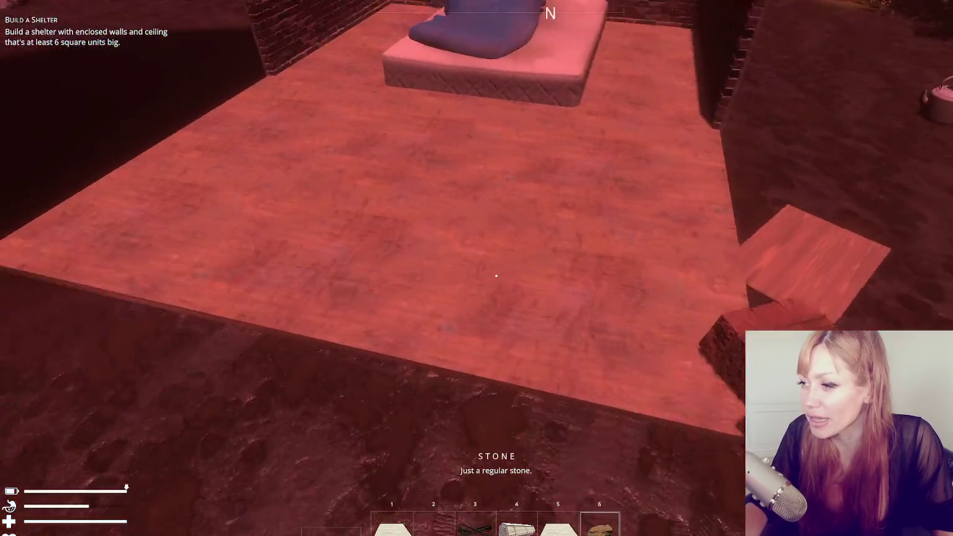
{"action": "key", "text": "Escape"}
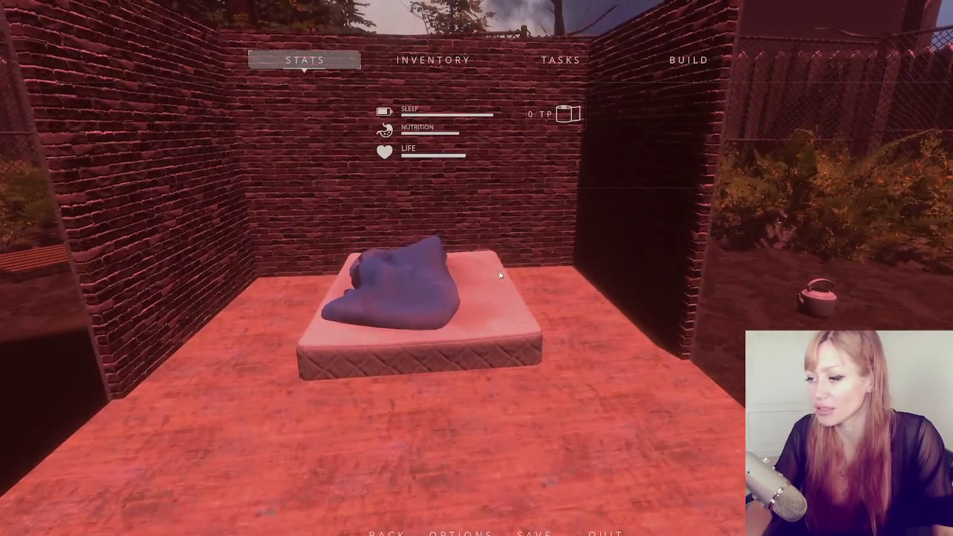
{"action": "scroll", "coordinate": [483, 376], "scroll_direction": "down", "scroll_amount": 2}
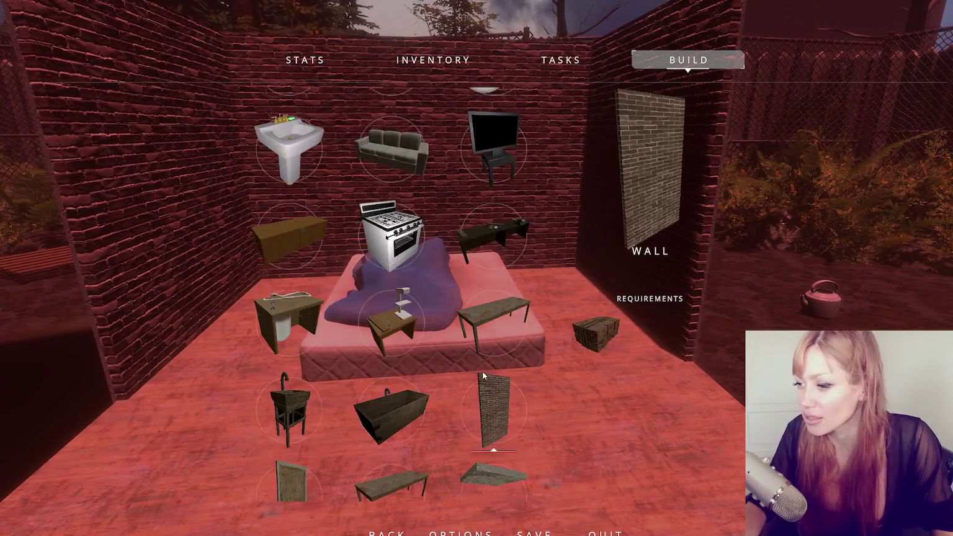
{"action": "left_click", "coordinate": [490, 355]}
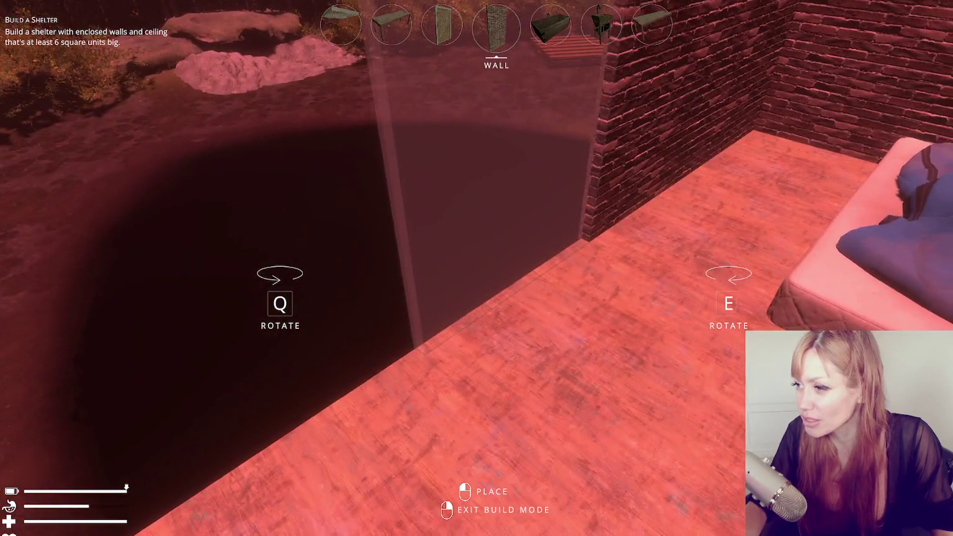
{"action": "right_click", "coordinate": [497, 275]}
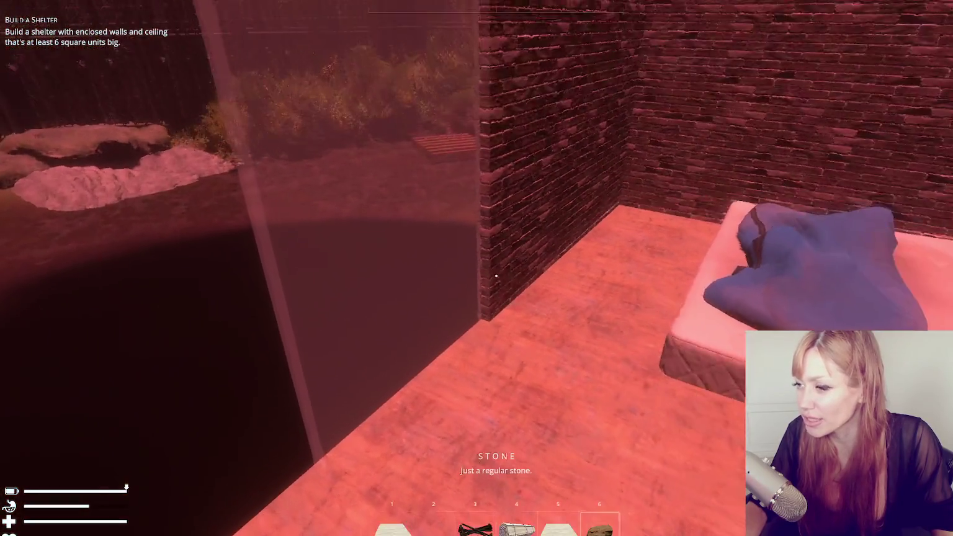
- Walk to the brick pile, use the stone on it, and back away to view the shelter
{"action": "key", "text": "w"}
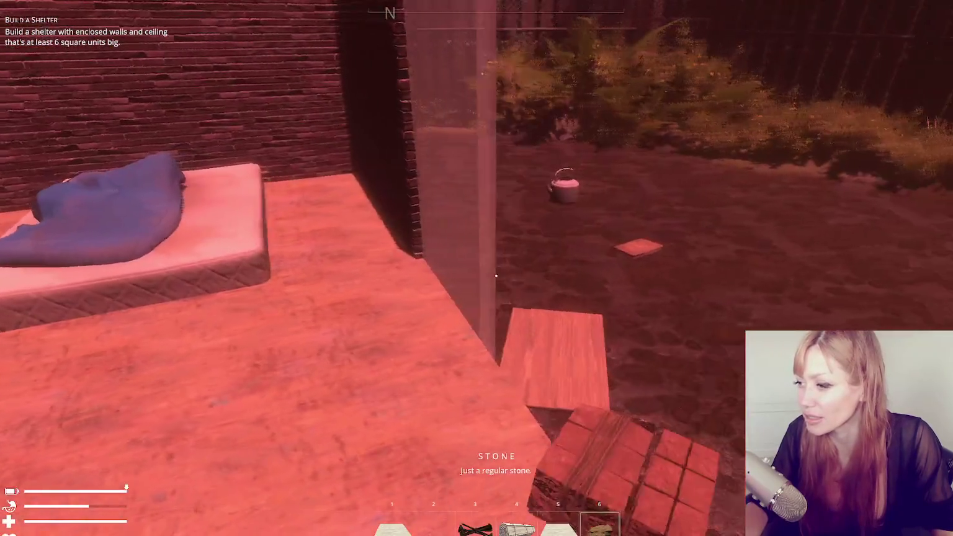
{"action": "left_click", "coordinate": [497, 275]}
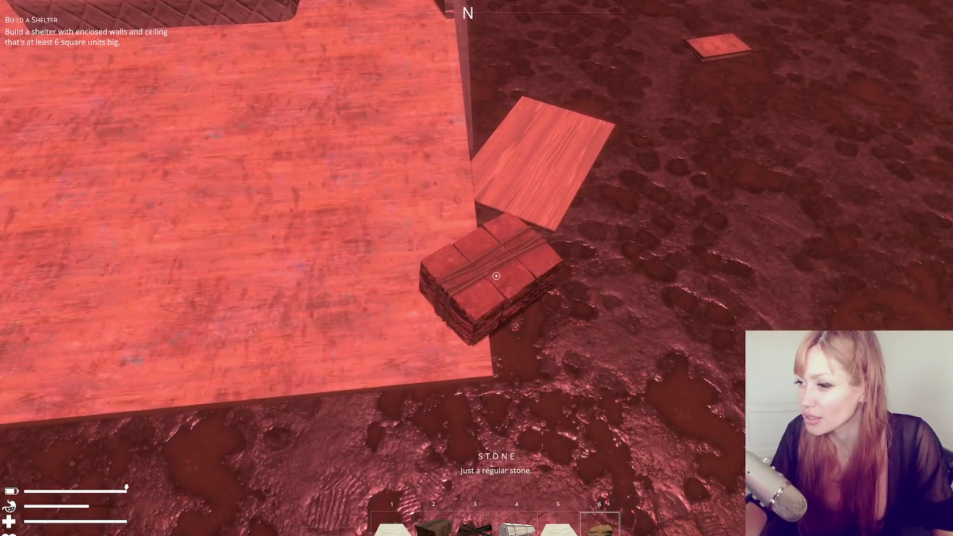
{"action": "left_click", "coordinate": [497, 275]}
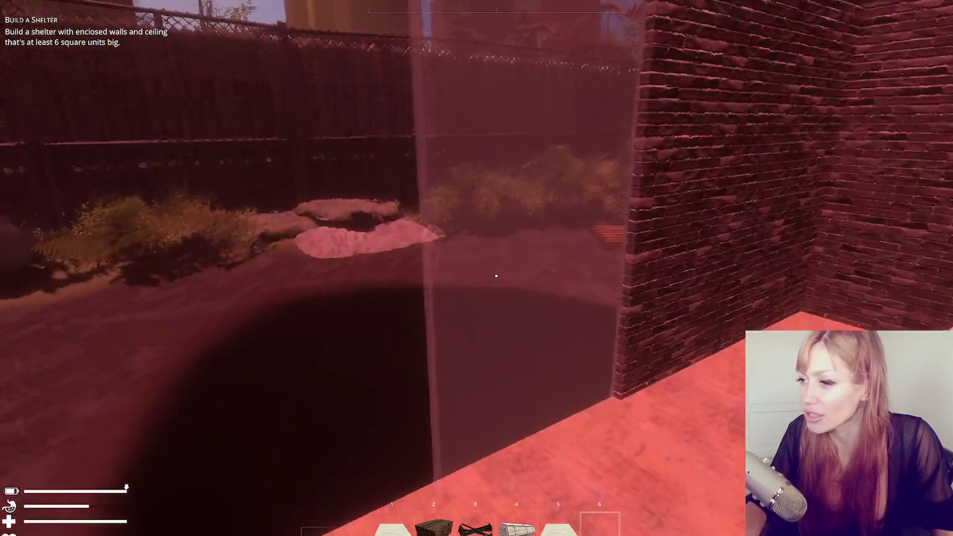
{"action": "key", "text": "s"}
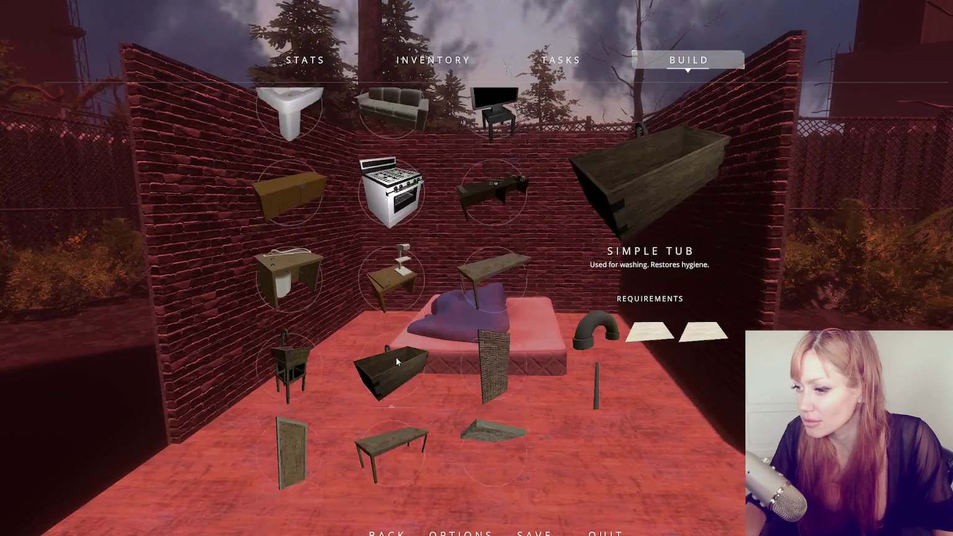
- Cancel a Ceiling Old placement, pick up a wooden board, and step back to view the bedroom
{"action": "left_click", "coordinate": [502, 195]}
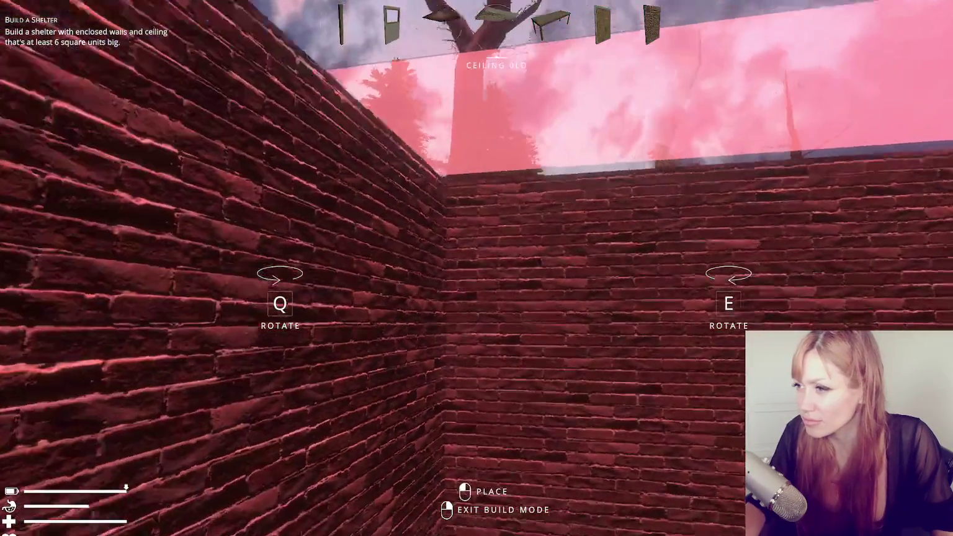
{"action": "right_click", "coordinate": [497, 276]}
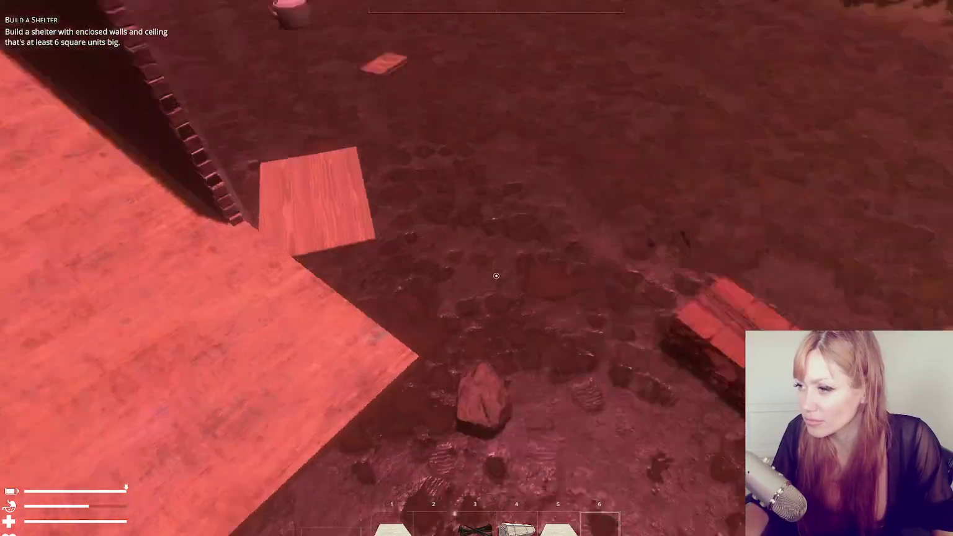
{"action": "key", "text": "e"}
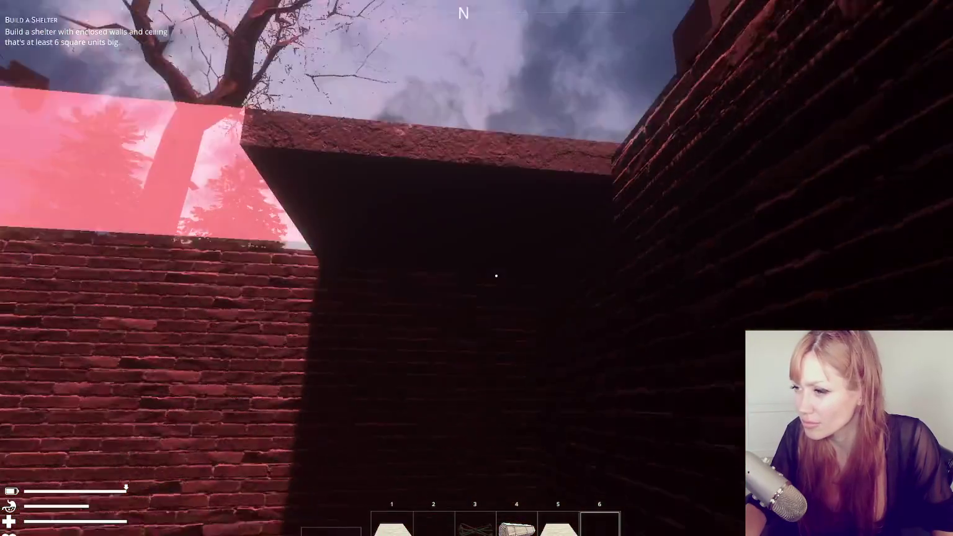
{"action": "right_click", "coordinate": [497, 276]}
{"action": "key", "text": "e"}
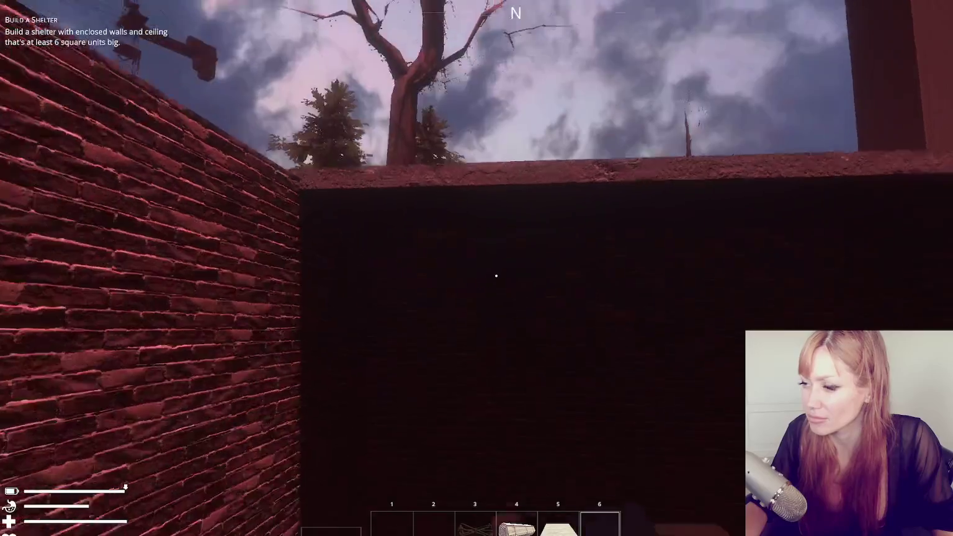
{"action": "key", "text": "s"}
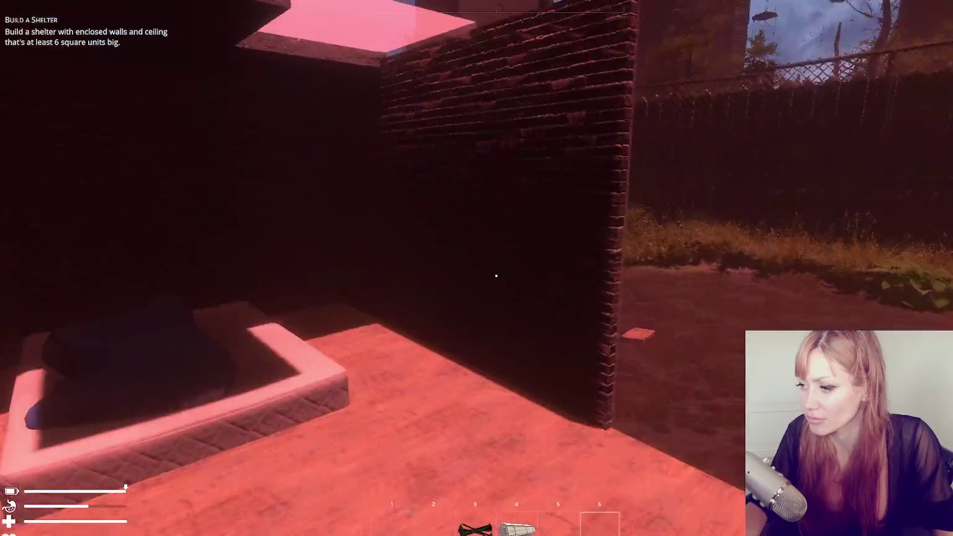
{"action": "key", "text": "Escape"}
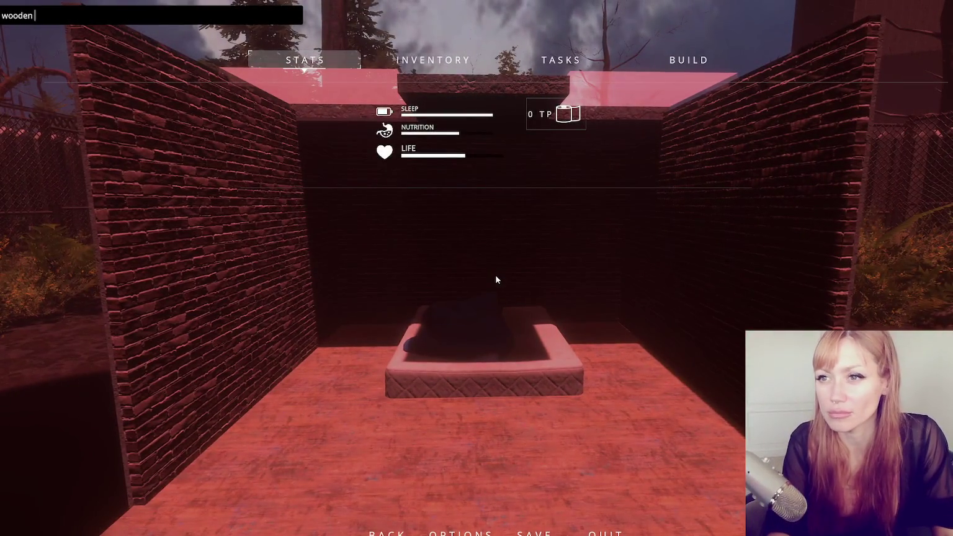
- Place a Light from the build catalogue on one wall, then mount a second lit bulb on the opposite wall
{"action": "key", "text": "Escape"}
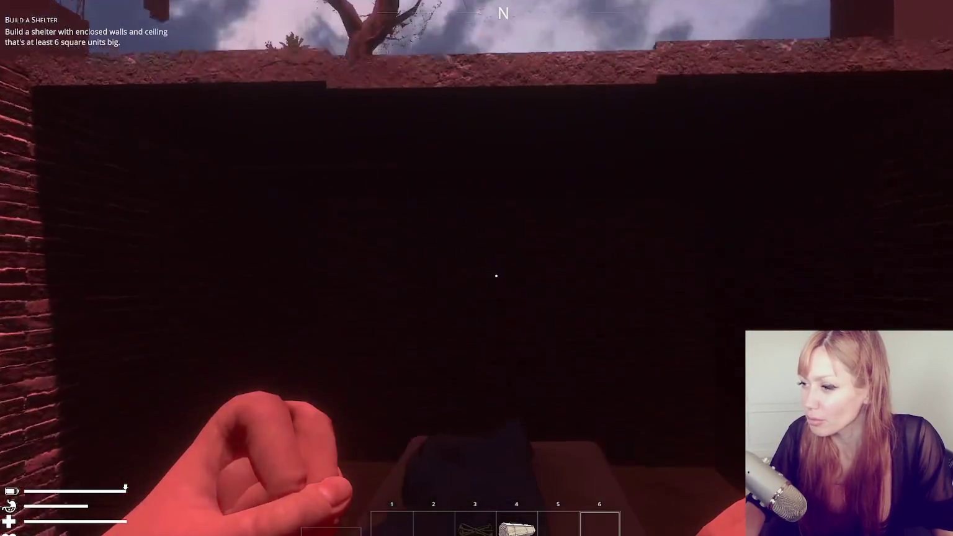
{"action": "key", "text": "Escape"}
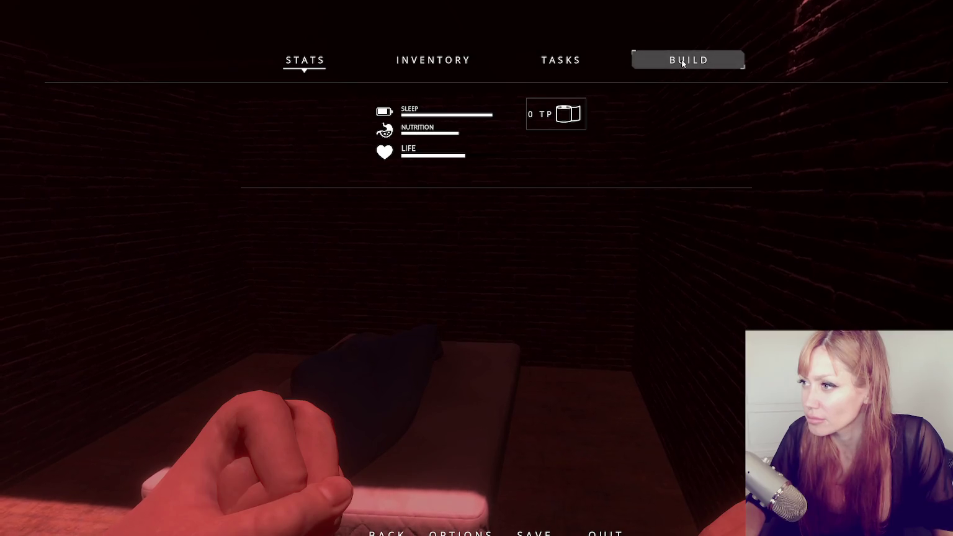
{"action": "left_click", "coordinate": [682, 63]}
{"action": "left_click", "coordinate": [289, 214]}
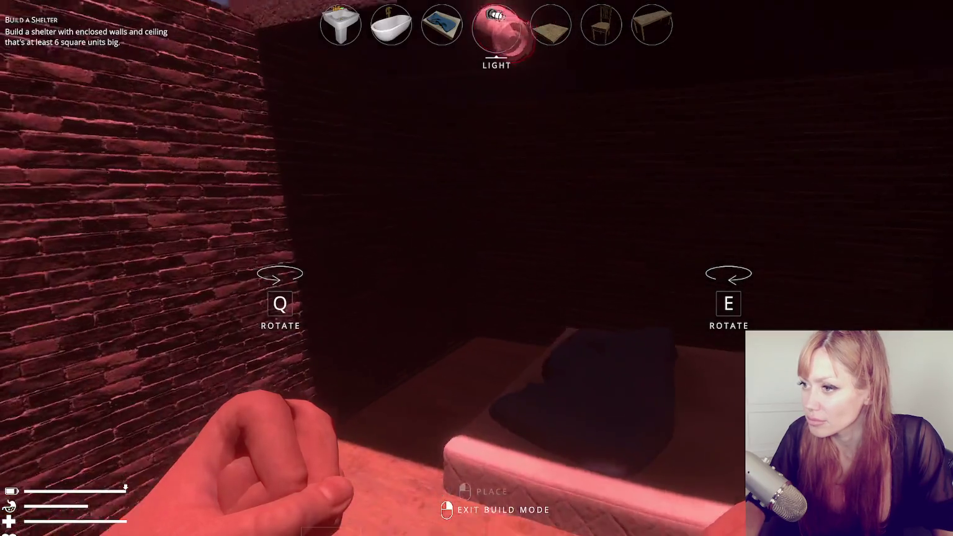
{"action": "left_click", "coordinate": [496, 276]}
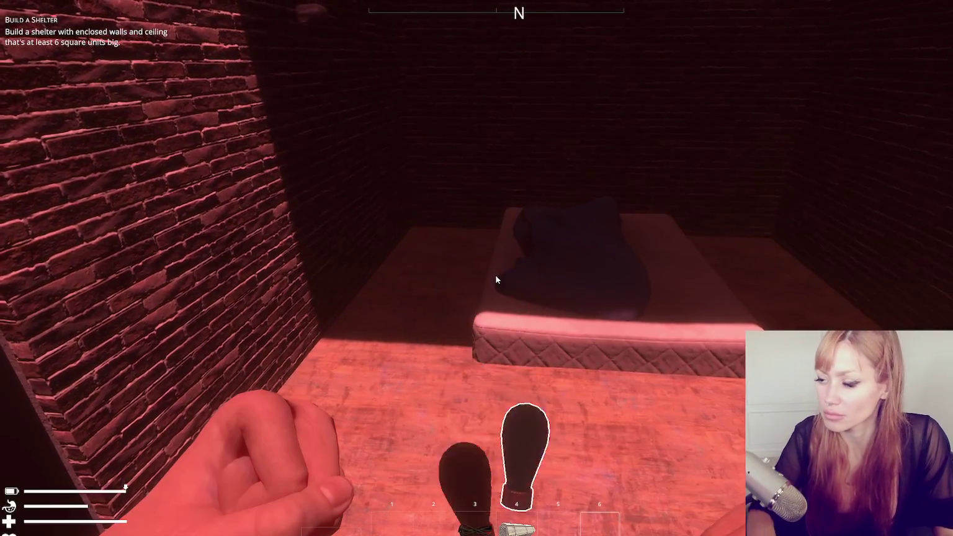
{"action": "left_click", "coordinate": [496, 280]}
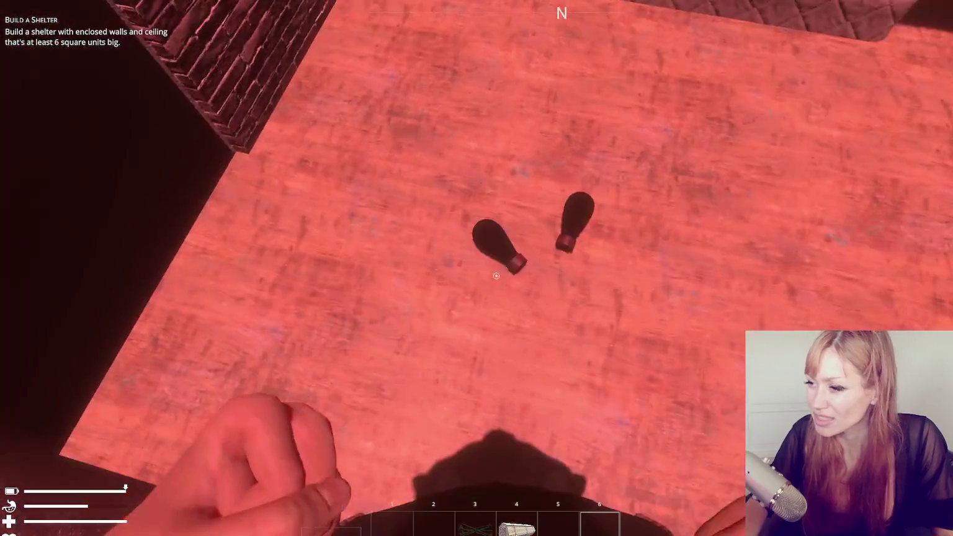
{"action": "key", "text": "e"}
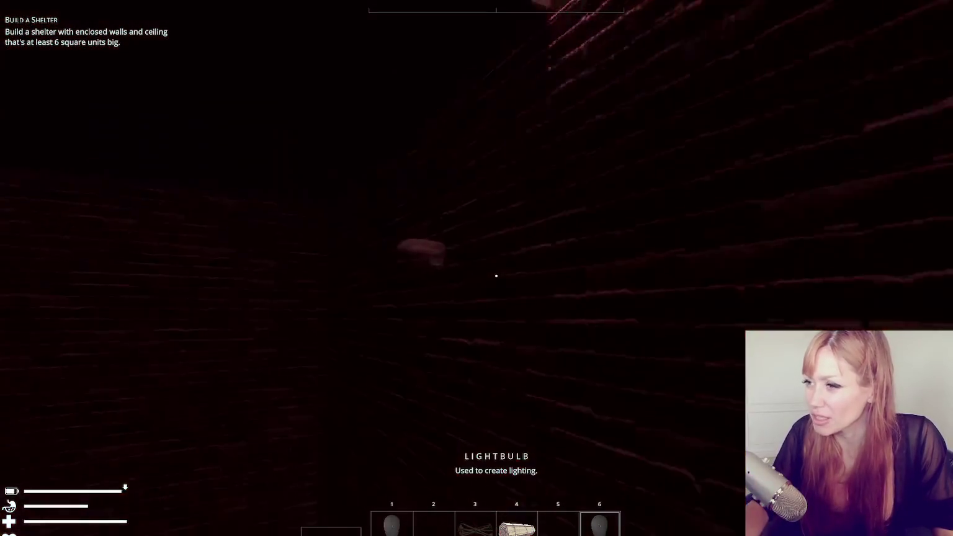
{"action": "left_click", "coordinate": [497, 276]}
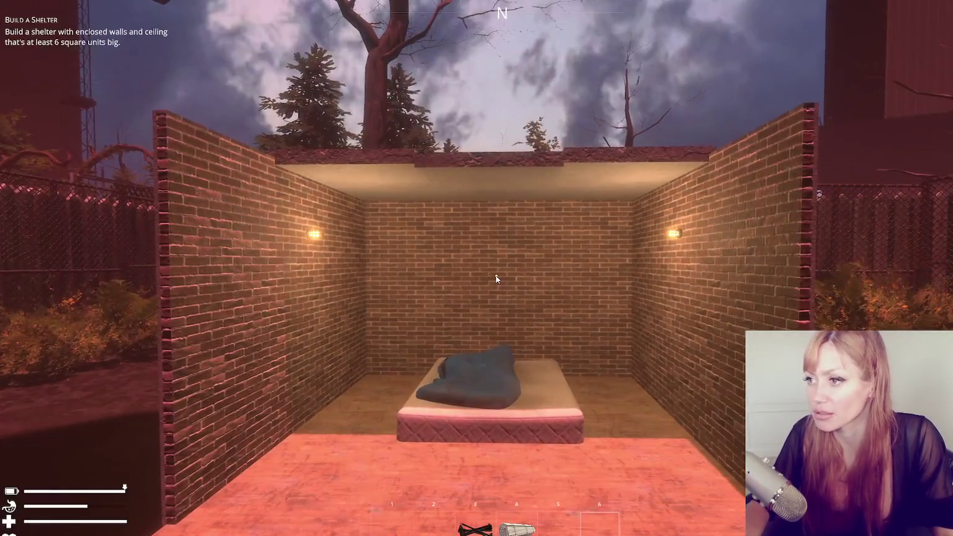
- Scroll the build catalogue past a firepit and select the tub to position beside the shelter
{"action": "key", "text": "Escape"}
{"action": "left_click", "coordinate": [694, 61]}
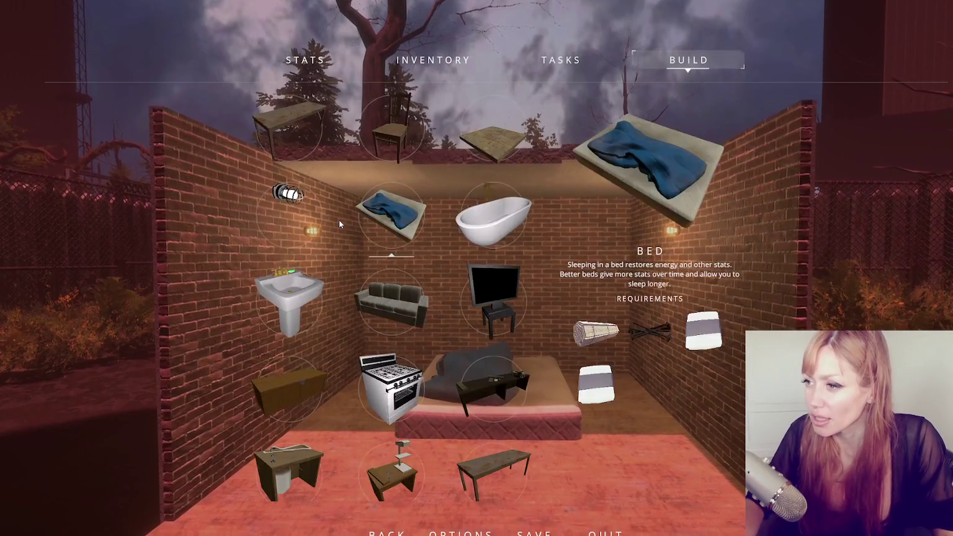
{"action": "scroll", "coordinate": [397, 299], "scroll_direction": "down", "scroll_amount": 3}
{"action": "scroll", "coordinate": [401, 323], "scroll_direction": "down", "scroll_amount": 8}
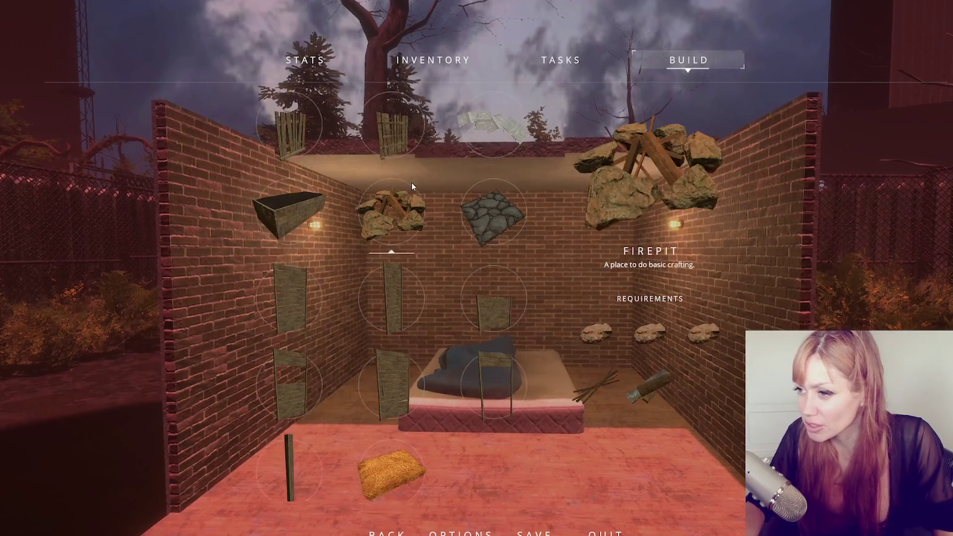
{"action": "left_click", "coordinate": [411, 182]}
{"action": "key", "text": "Escape"}
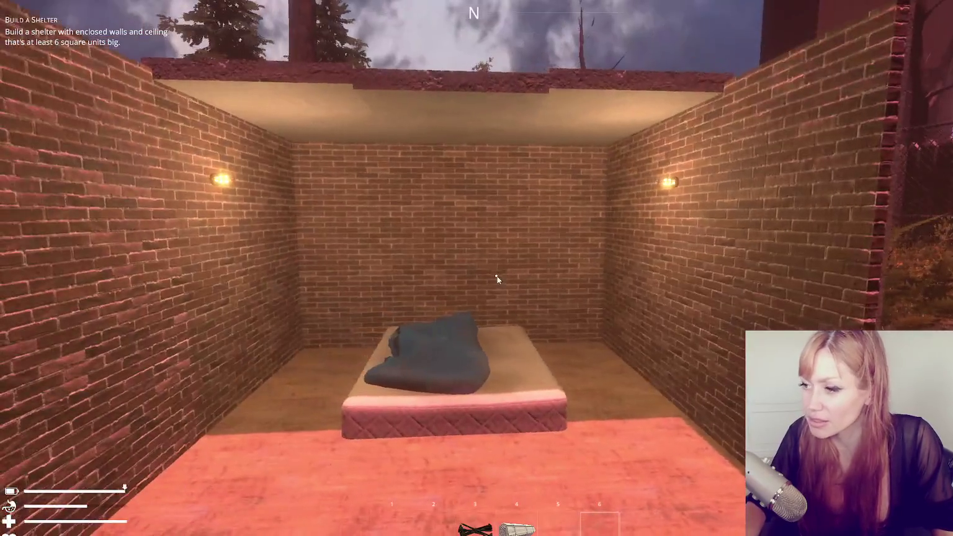
{"action": "left_click", "coordinate": [698, 65]}
{"action": "left_click", "coordinate": [493, 218]}
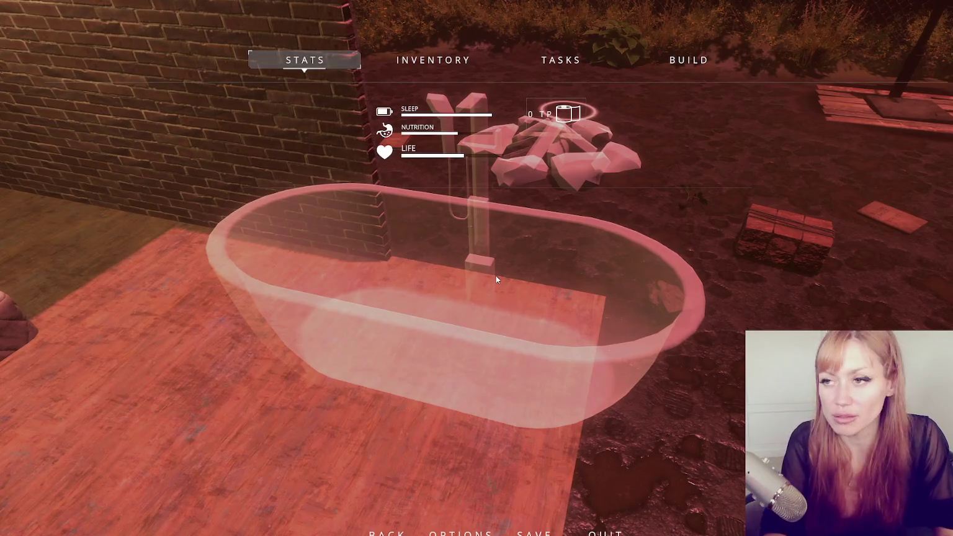
- Spawn a wooden pole with the 'wooden' console command and turn back to the shelter
{"action": "type", "text": "woden pol"}
{"action": "key", "text": "Return"}
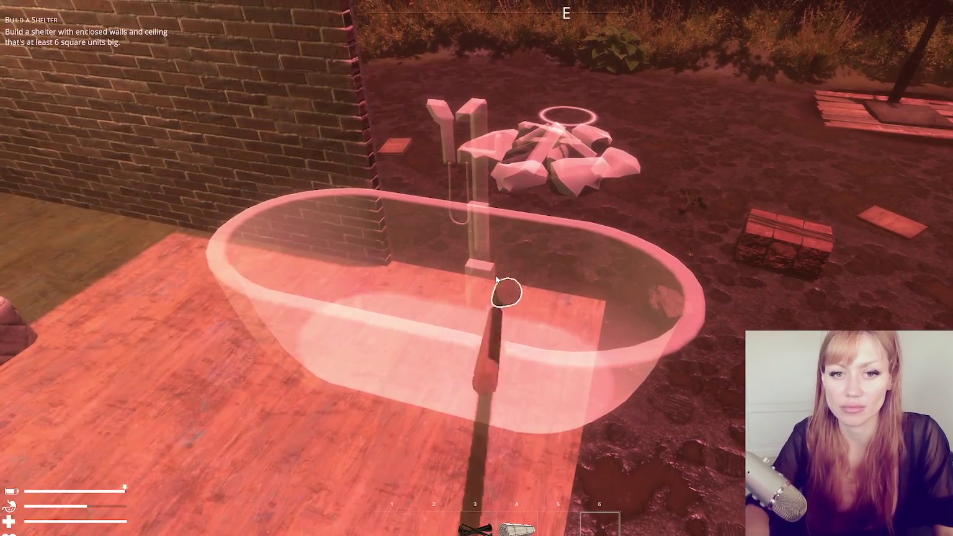
{"action": "key", "text": "s"}
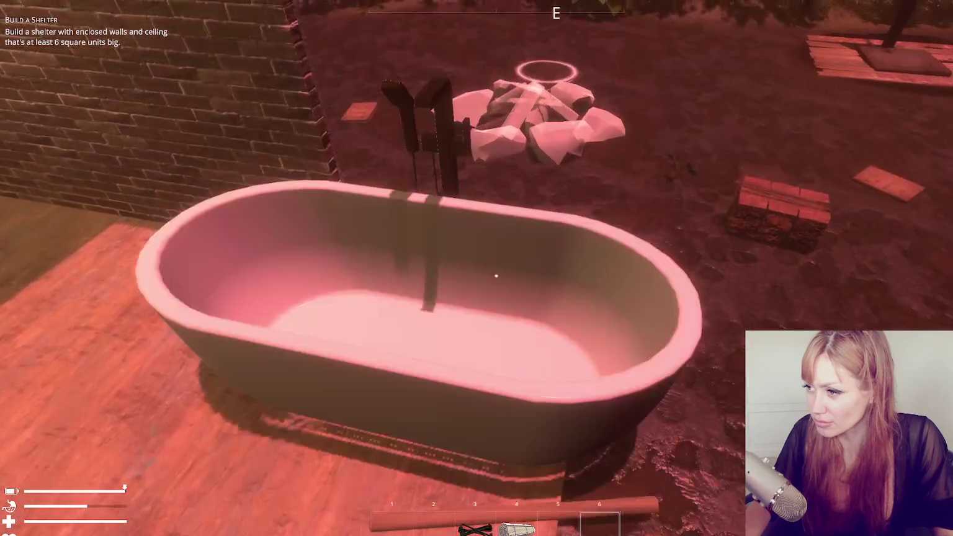
- Place a Sink Bathroom from the build catalogue on the ground next to the bathtub
{"action": "key", "text": "Escape"}
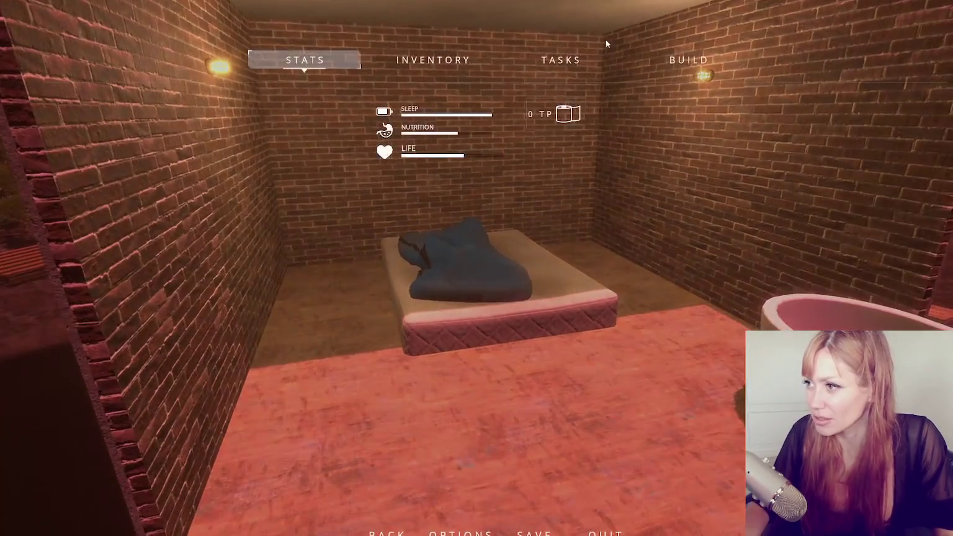
{"action": "left_click", "coordinate": [687, 61]}
{"action": "left_click", "coordinate": [287, 298]}
{"action": "key", "text": "w"}
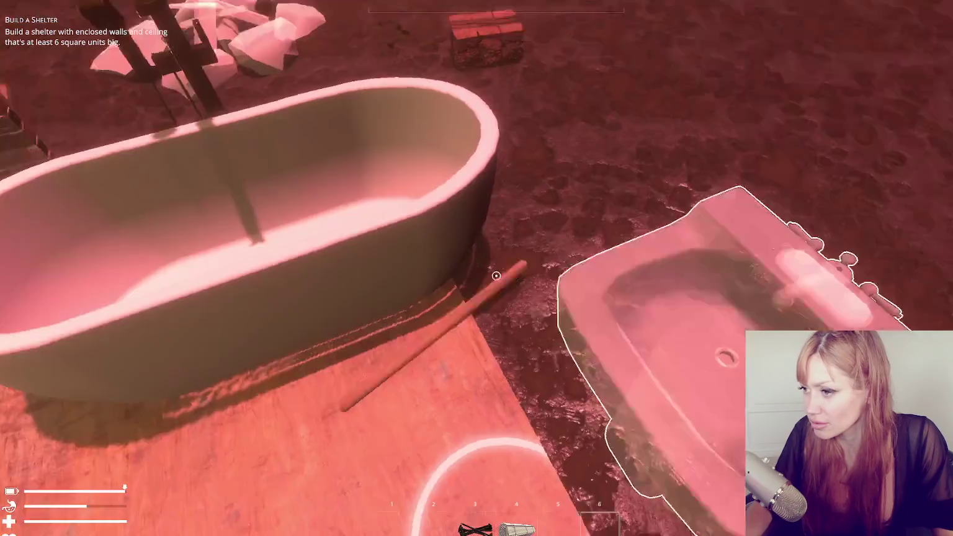
{"action": "left_click", "coordinate": [477, 268]}
{"action": "key", "text": "s"}
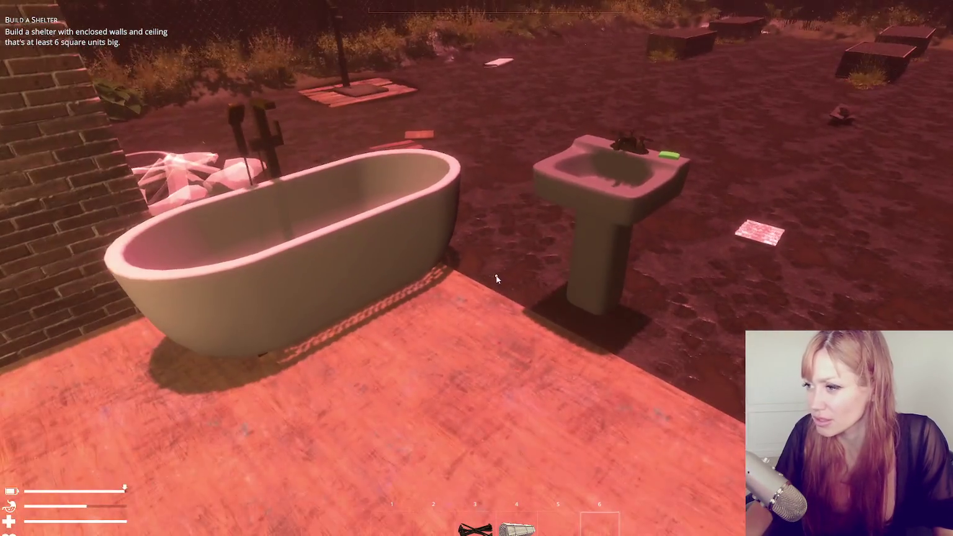
- Reopen the build catalogue and scroll down its list
{"action": "key", "text": "Tab"}
{"action": "left_click", "coordinate": [687, 59]}
{"action": "scroll", "coordinate": [367, 284], "scroll_direction": "down", "scroll_amount": 5}
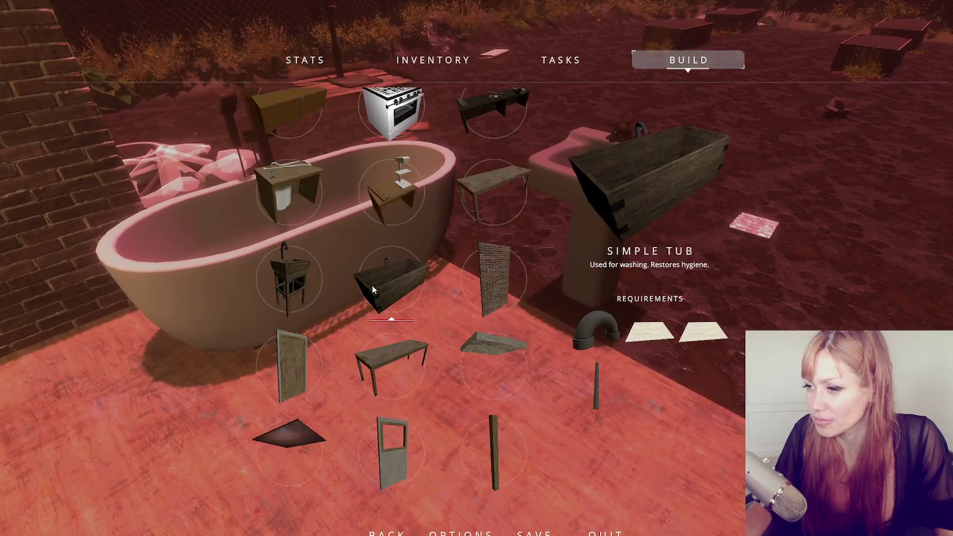
- Scroll the catalogue to the Floor piece, select it, then leave build mode
{"action": "scroll", "coordinate": [385, 304], "scroll_direction": "down", "scroll_amount": 2}
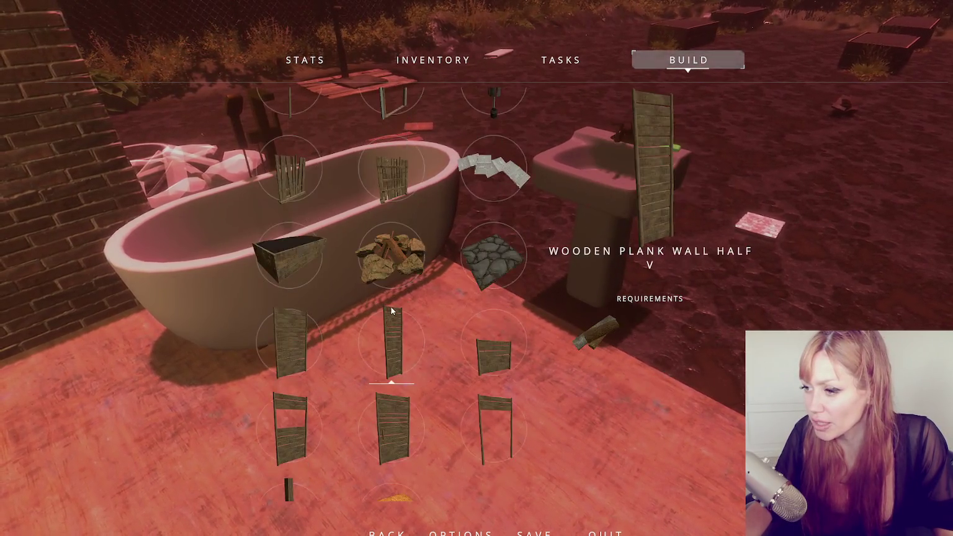
{"action": "scroll", "coordinate": [445, 222], "scroll_direction": "up", "scroll_amount": 4}
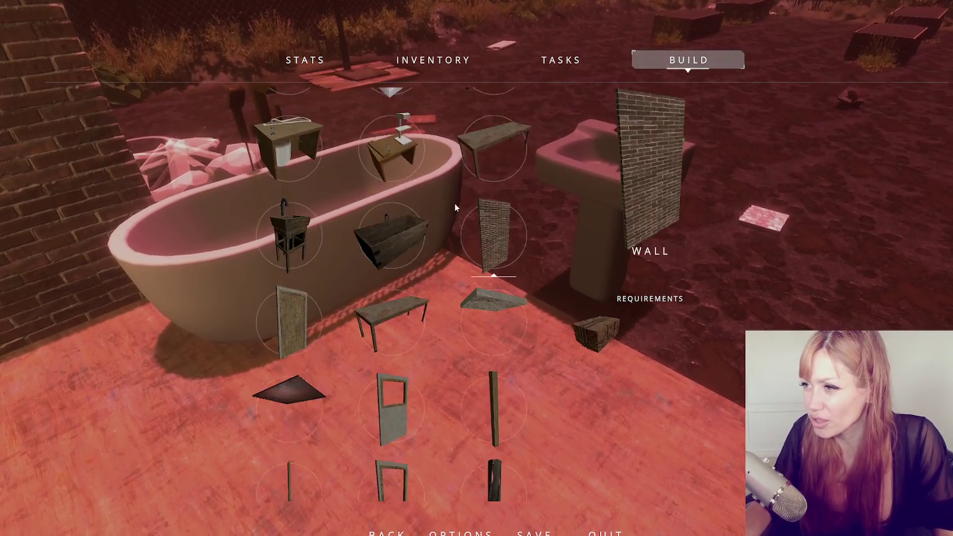
{"action": "scroll", "coordinate": [432, 194], "scroll_direction": "up", "scroll_amount": 3}
{"action": "left_click", "coordinate": [488, 165]}
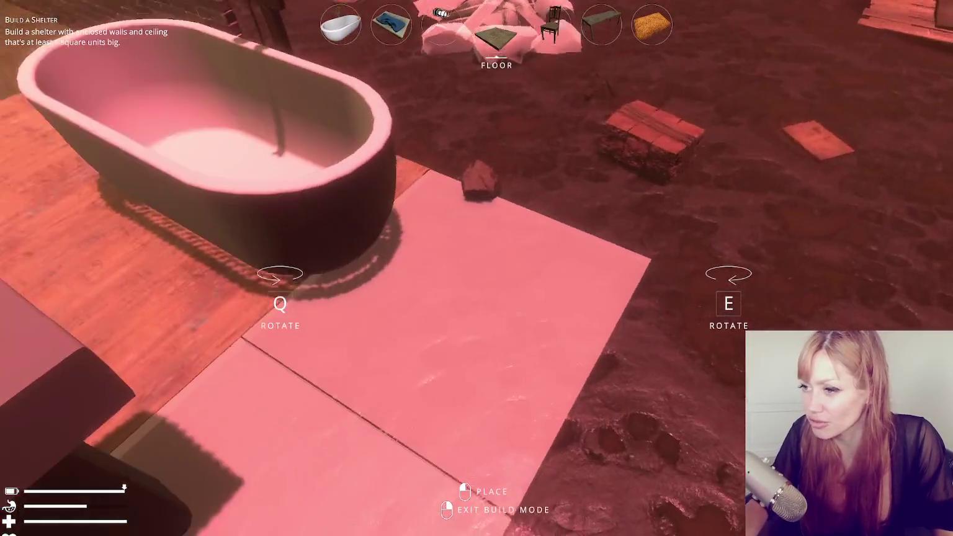
{"action": "right_click", "coordinate": [497, 275]}
- Spawn wooden boards from the console, pick them up, and lay them as bathroom floor
{"action": "key", "text": "Tab"}
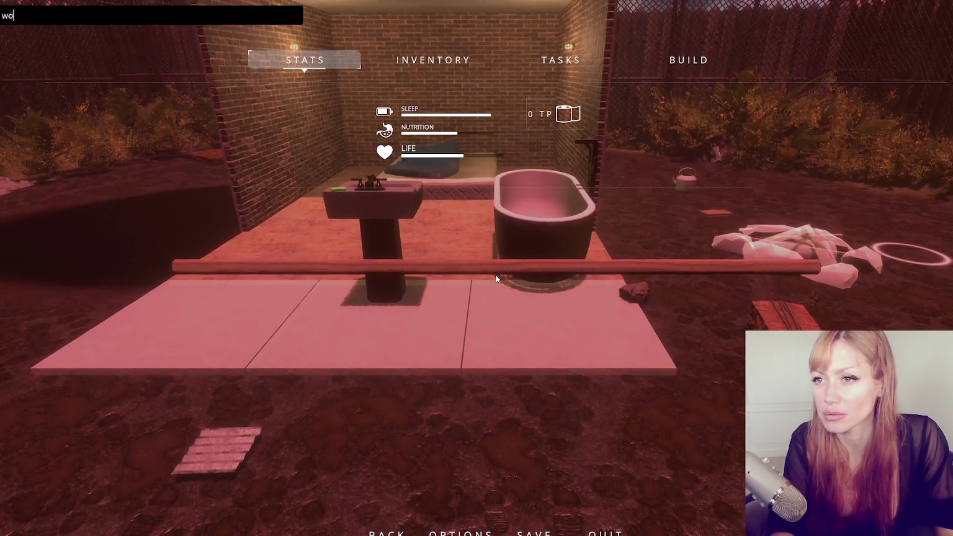
{"action": "key", "text": "Tab"}
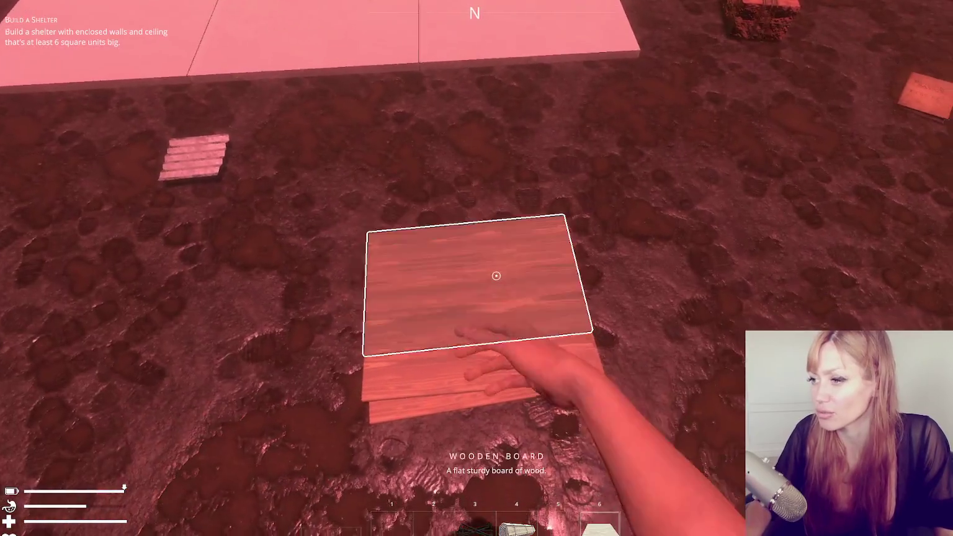
{"action": "left_click", "coordinate": [496, 275]}
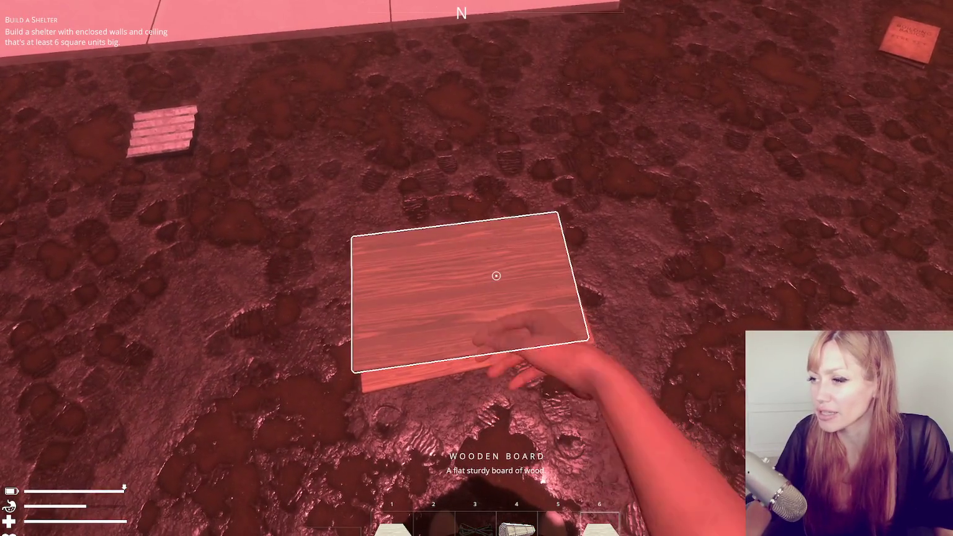
{"action": "left_click", "coordinate": [496, 276]}
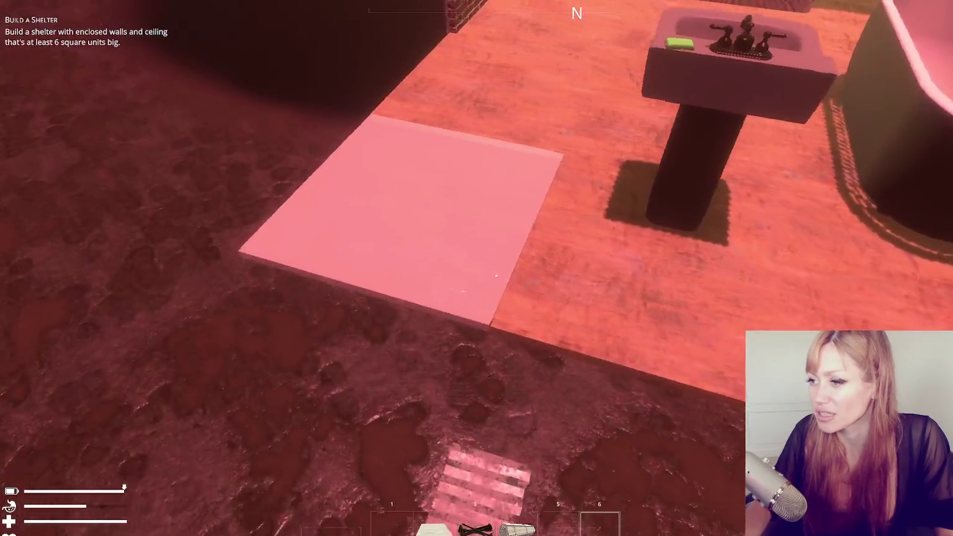
{"action": "left_click", "coordinate": [496, 275]}
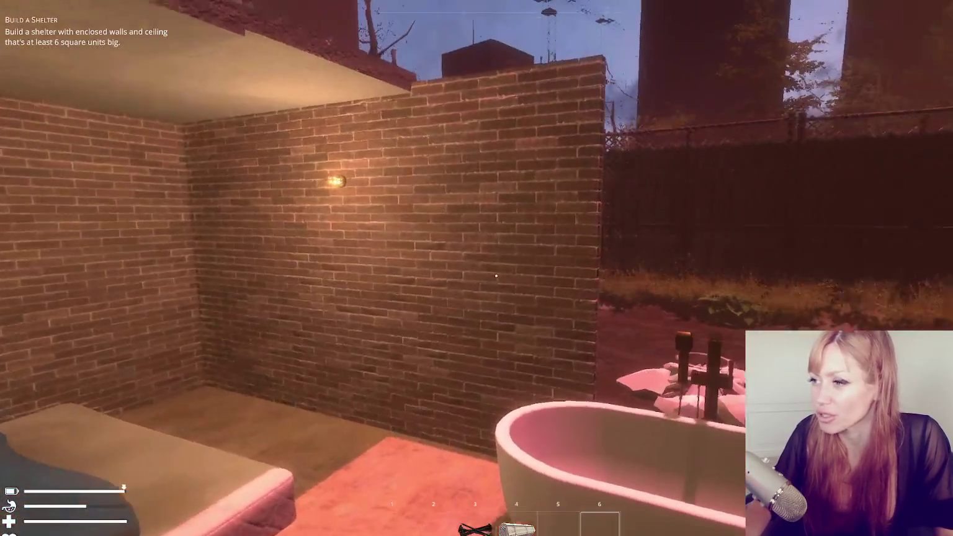
{"action": "key", "text": "Escape"}
- Select Wall from the build catalogue and plan wall pieces around the sink and tub
{"action": "left_click", "coordinate": [688, 59]}
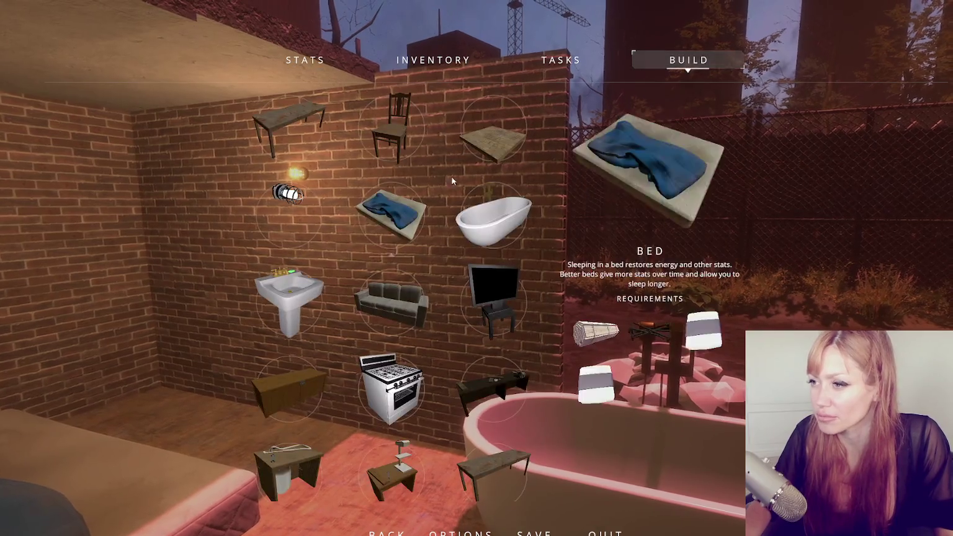
{"action": "scroll", "coordinate": [448, 304], "scroll_direction": "down", "scroll_amount": 3}
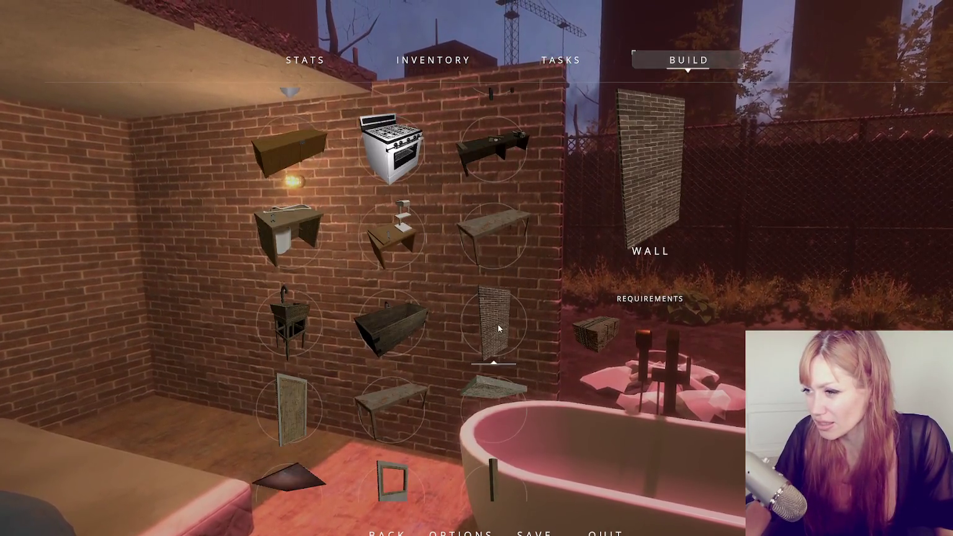
{"action": "left_click", "coordinate": [498, 324]}
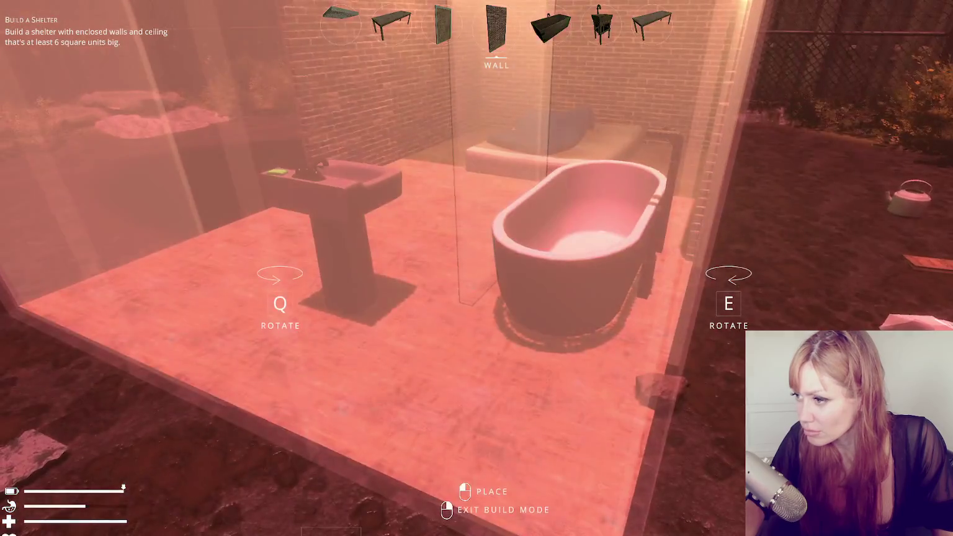
{"action": "right_click", "coordinate": [496, 276]}
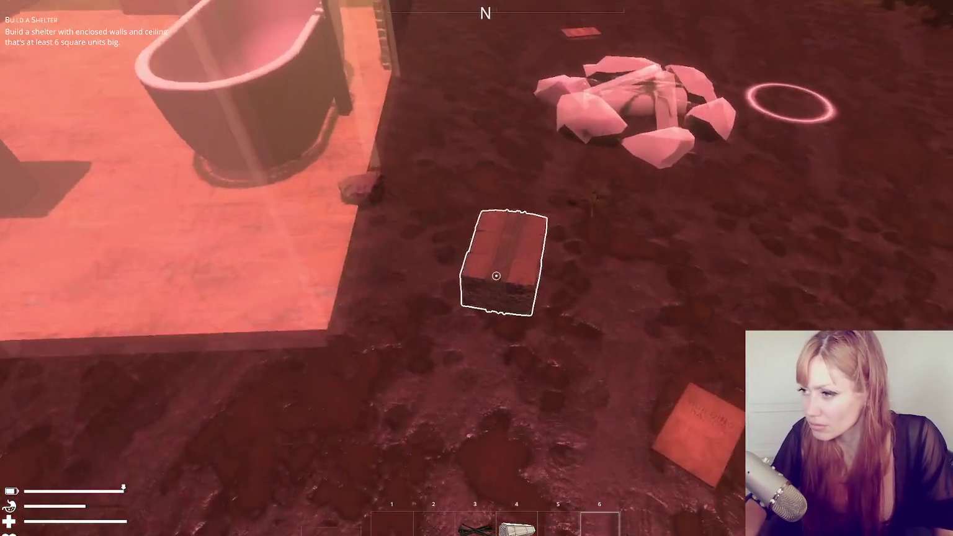
- Spawn bricks from the console and gather them to build the planned bathroom walls in brick
{"action": "left_click", "coordinate": [496, 275]}
{"action": "left_click", "coordinate": [495, 275]}
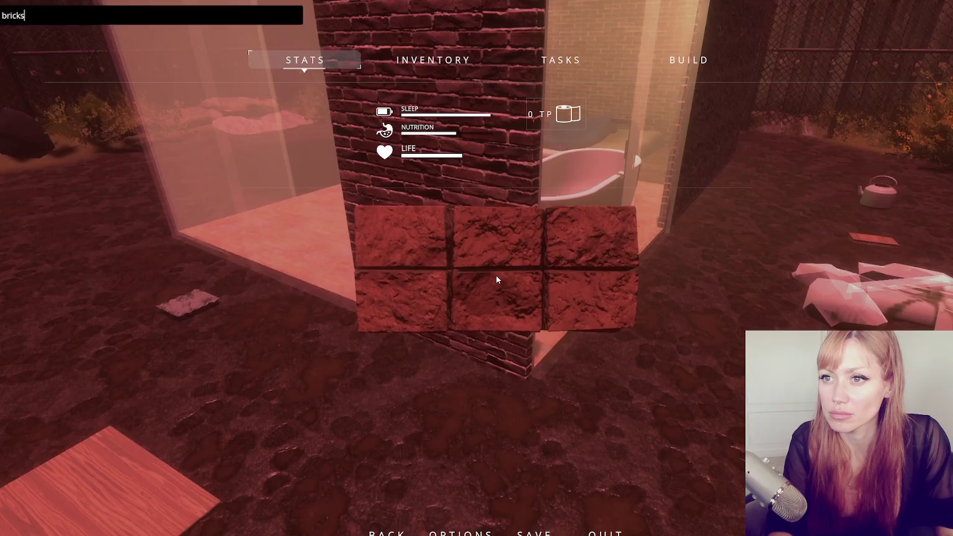
{"action": "key", "text": "Return"}
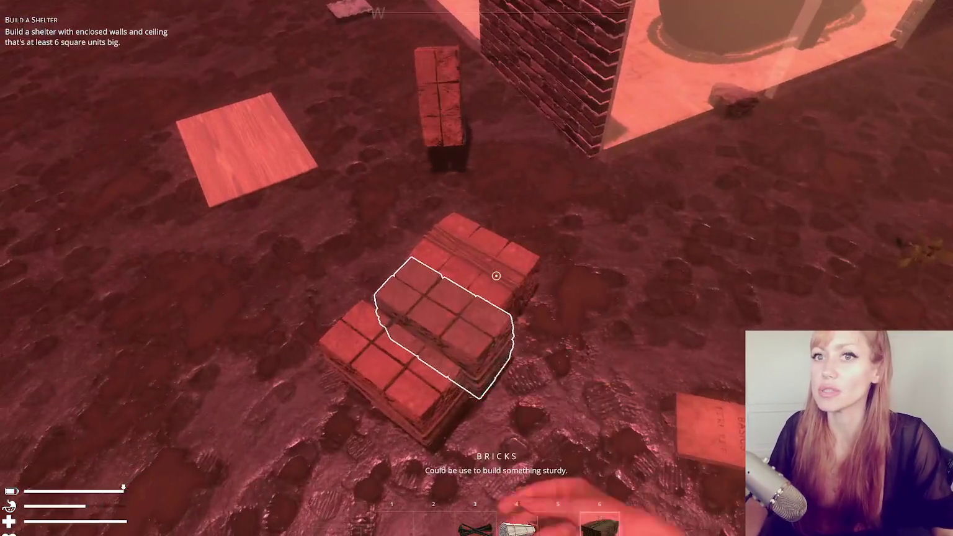
{"action": "left_click", "coordinate": [496, 275]}
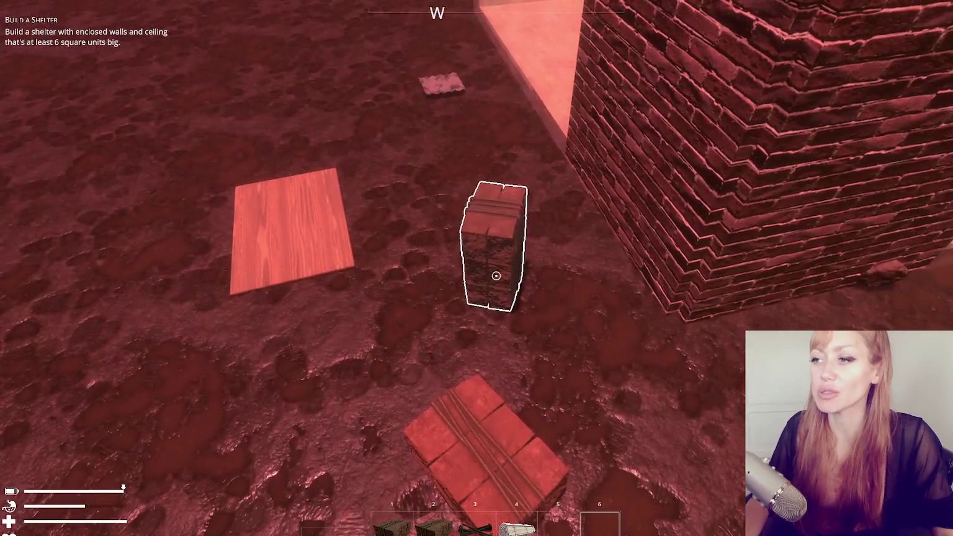
{"action": "left_click", "coordinate": [496, 275]}
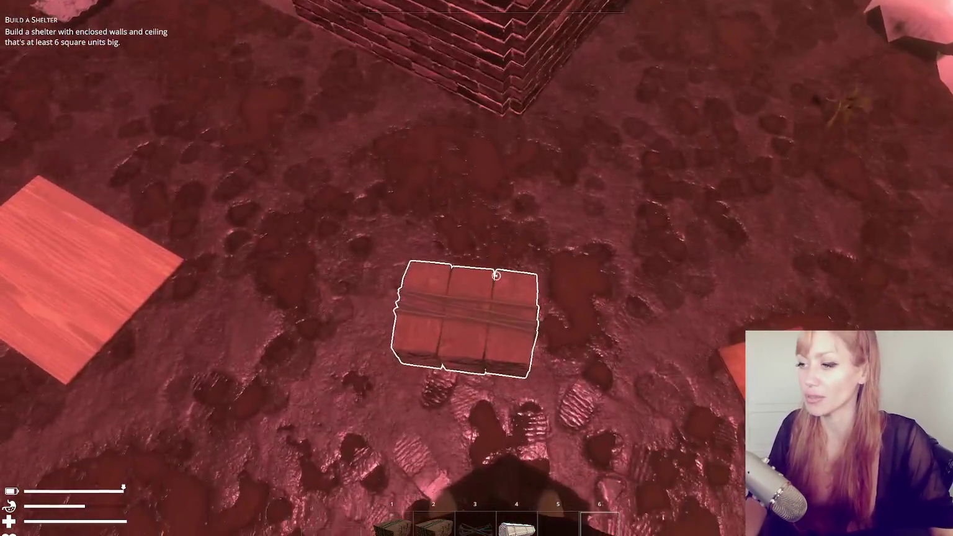
{"action": "left_click", "coordinate": [496, 276]}
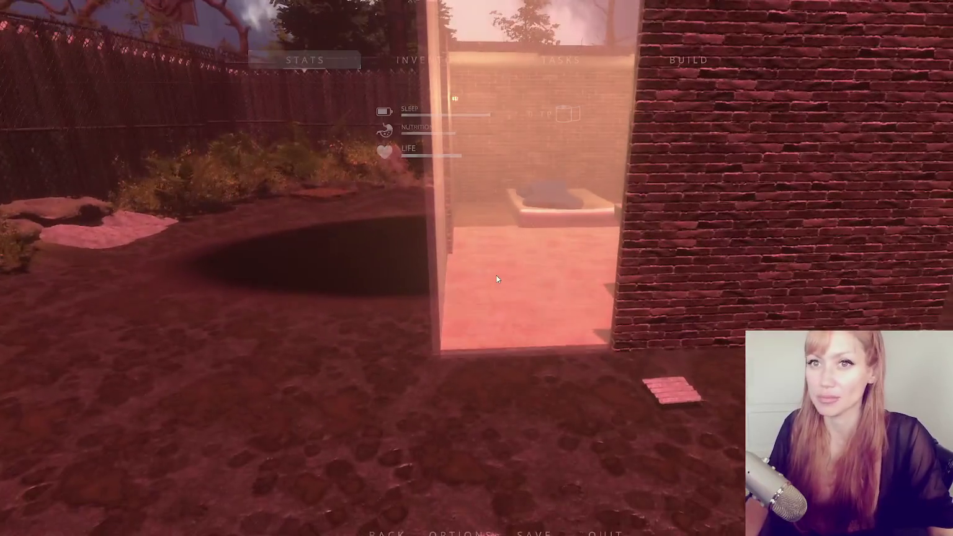
{"action": "key", "text": "Escape"}
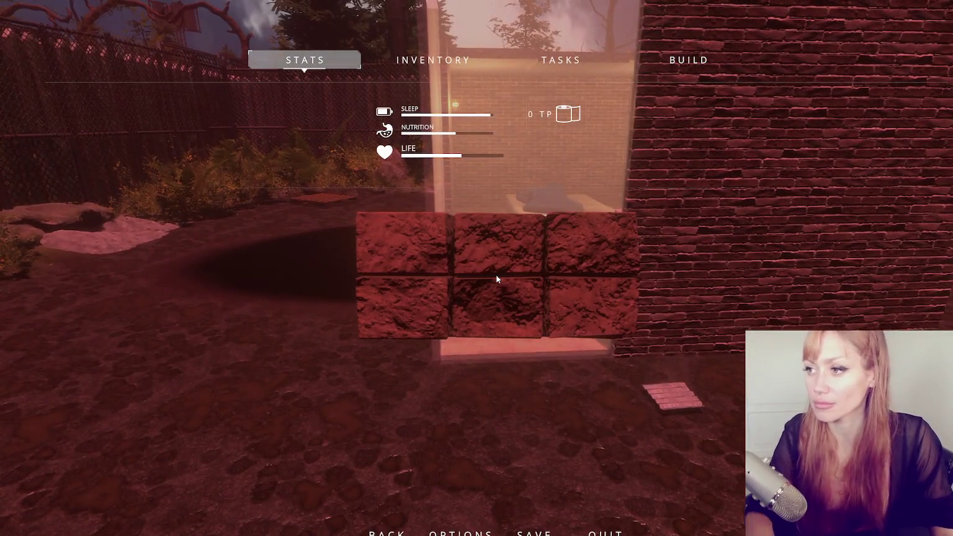
{"action": "key", "text": "Escape"}
{"action": "left_click", "coordinate": [496, 276]}
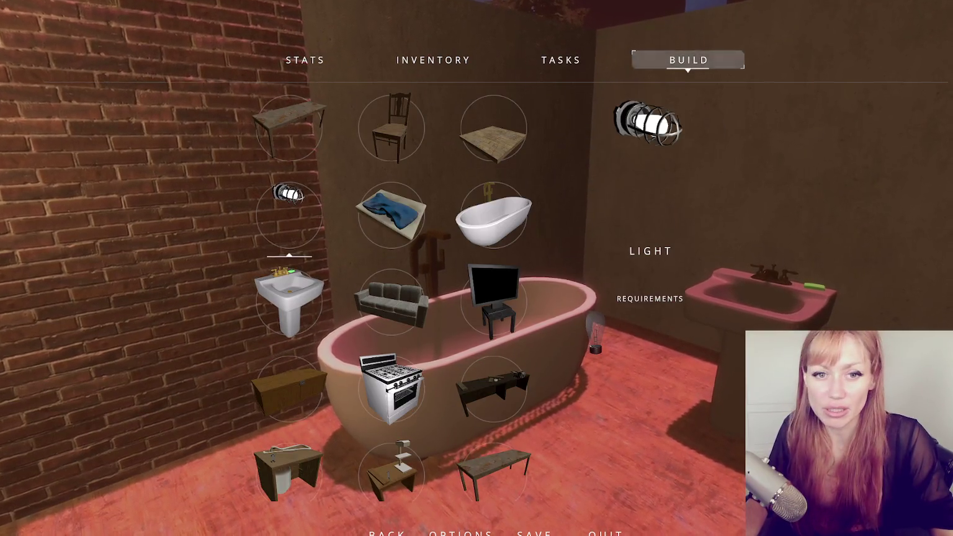
- Spawn a lightbulb from the console and mount it, lit, on the bathroom wall above the tub
{"action": "left_click", "coordinate": [291, 217]}
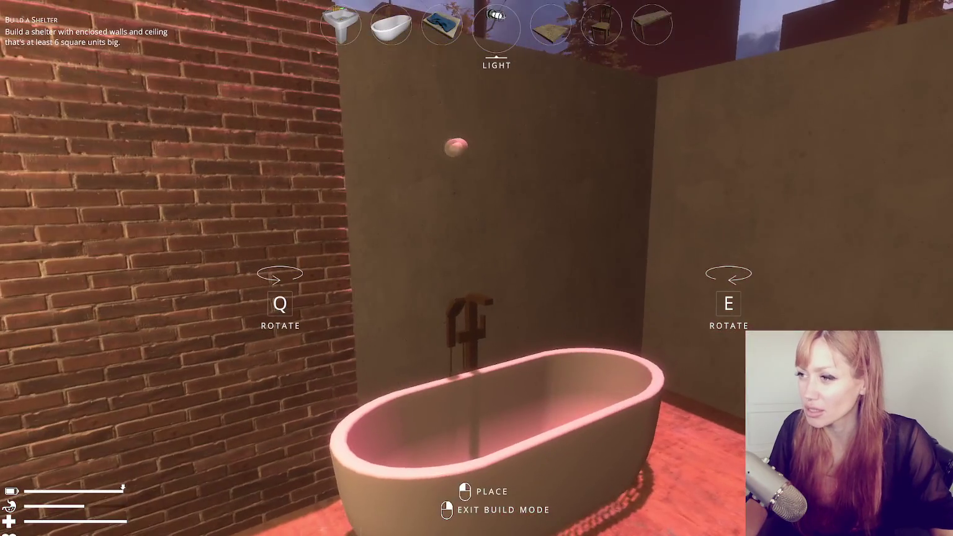
{"action": "right_click", "coordinate": [495, 275]}
{"action": "key", "text": "Escape"}
{"action": "type", "text": "lightbulb"}
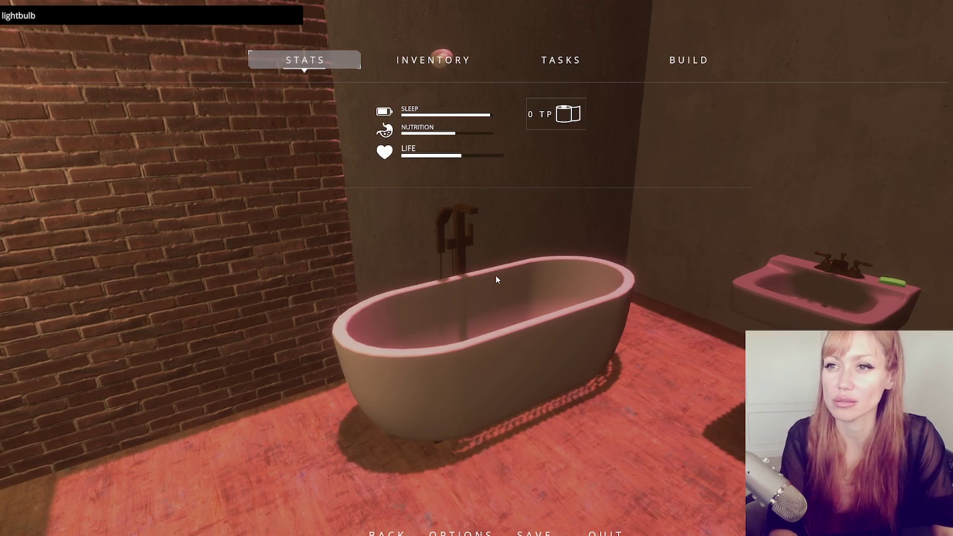
{"action": "key", "text": "Return"}
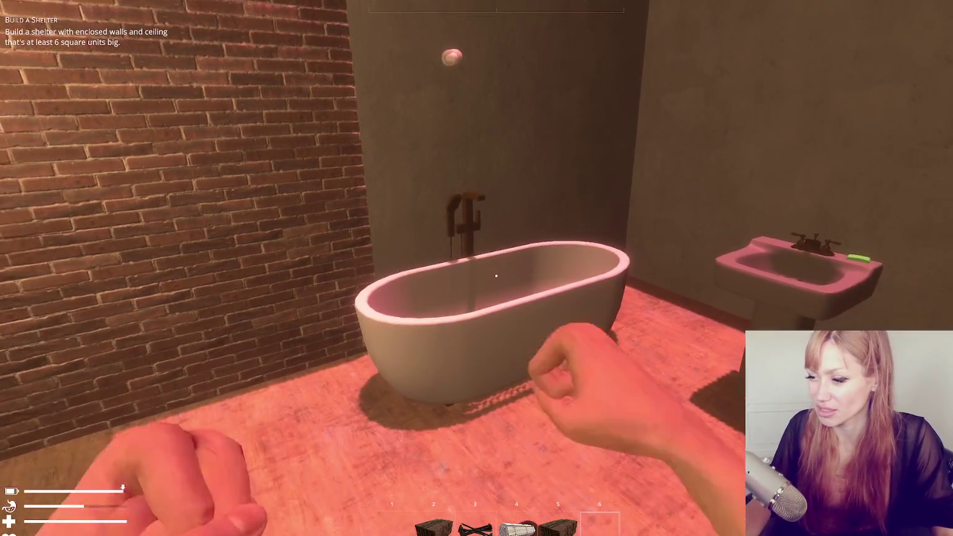
{"action": "key", "text": "e"}
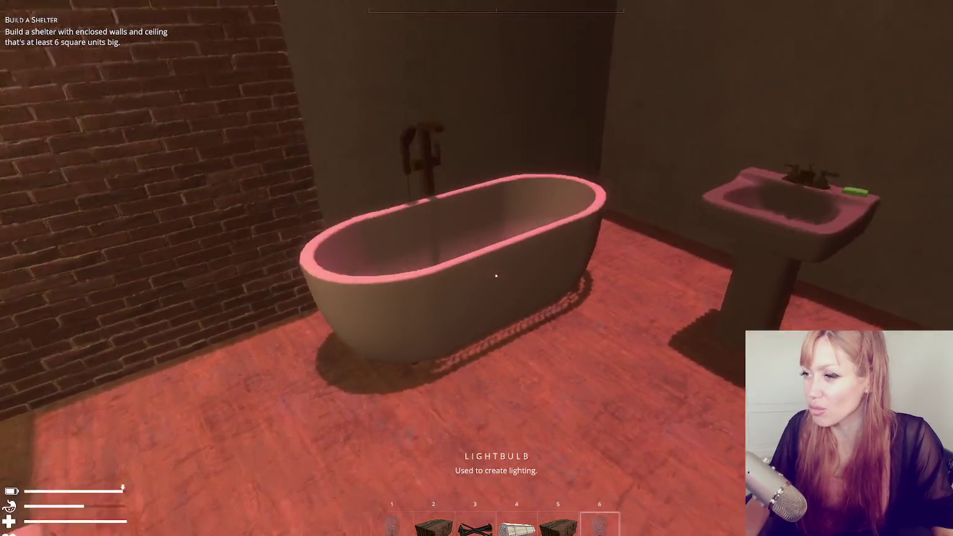
{"action": "left_click", "coordinate": [496, 274]}
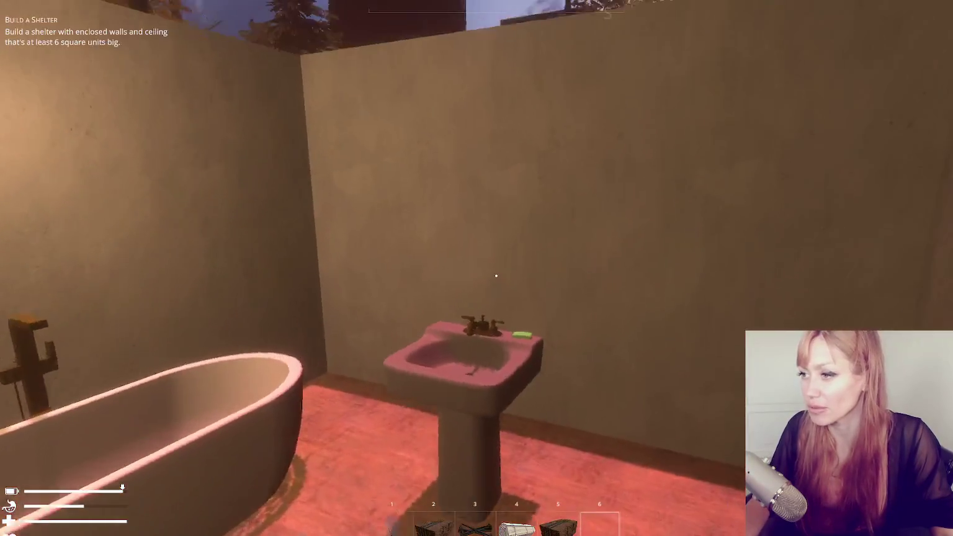
- Select Ceiling Old from the build catalogue, then leave build mode without placing it
{"action": "key", "text": "Escape"}
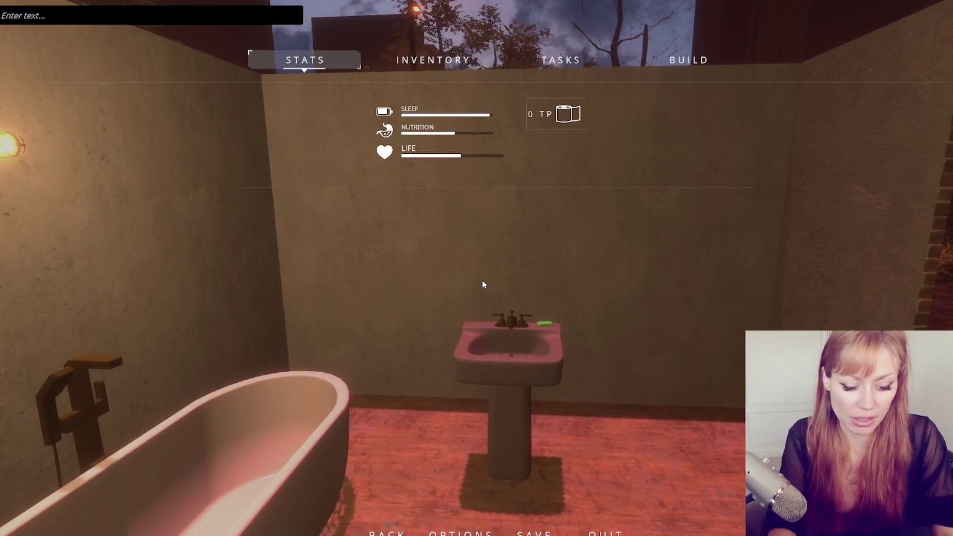
{"action": "left_click", "coordinate": [688, 60]}
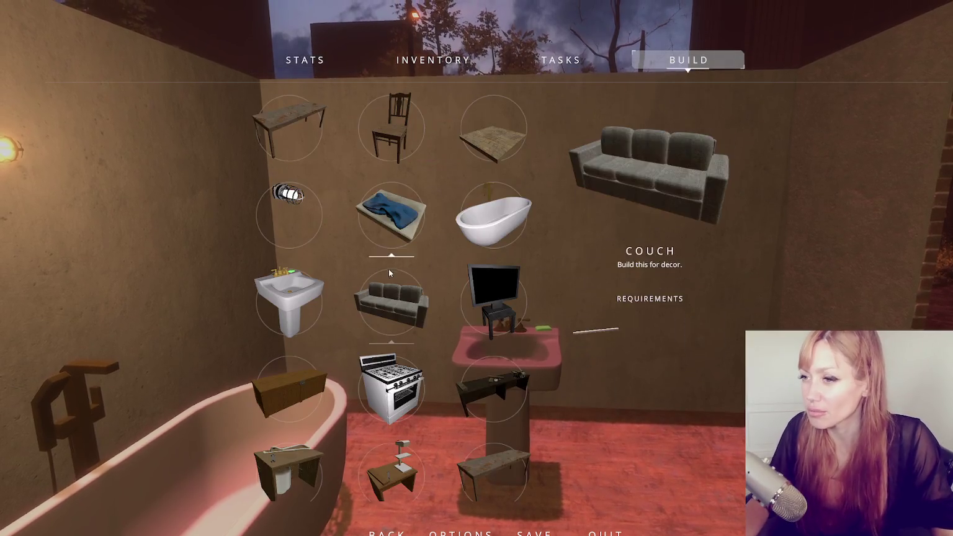
{"action": "scroll", "coordinate": [474, 160], "scroll_direction": "down", "scroll_amount": 3}
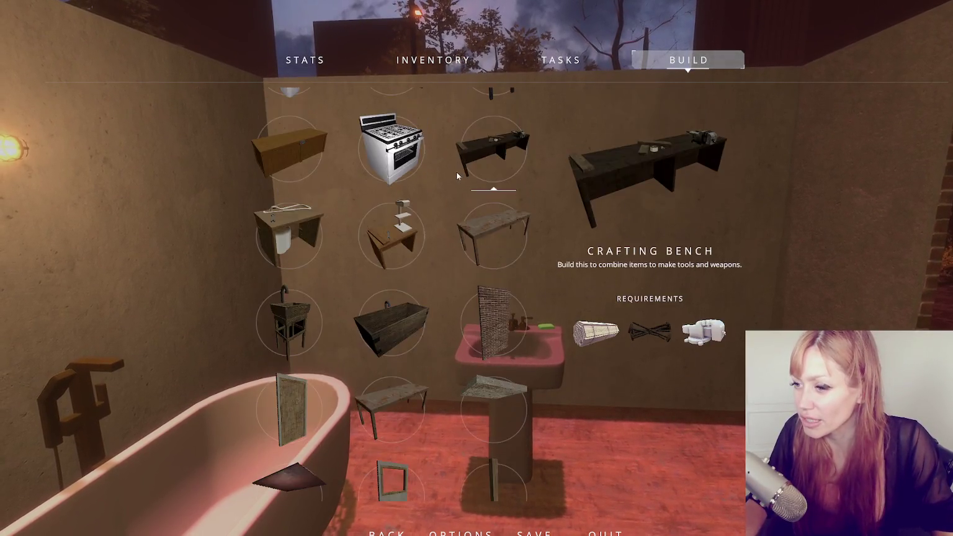
{"action": "left_click", "coordinate": [493, 247]}
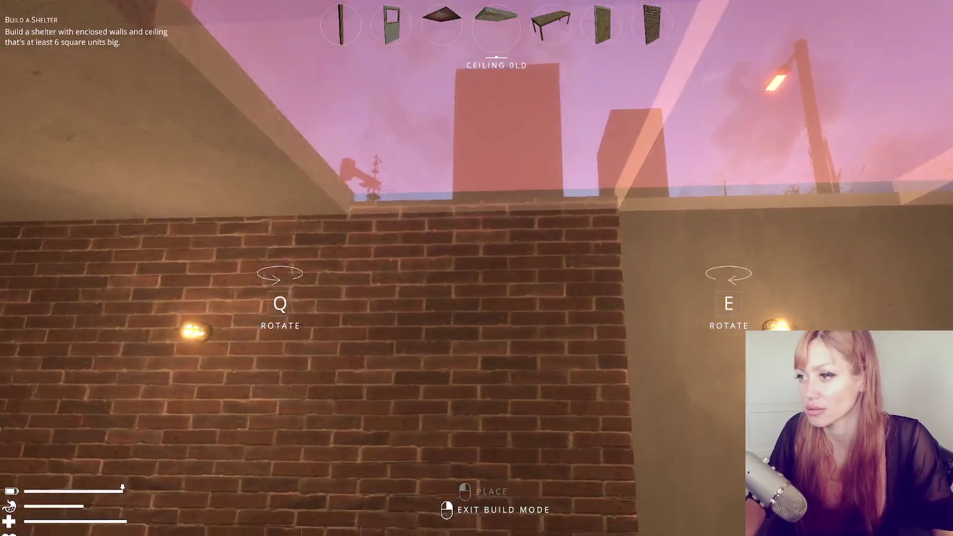
{"action": "left_click", "coordinate": [496, 275]}
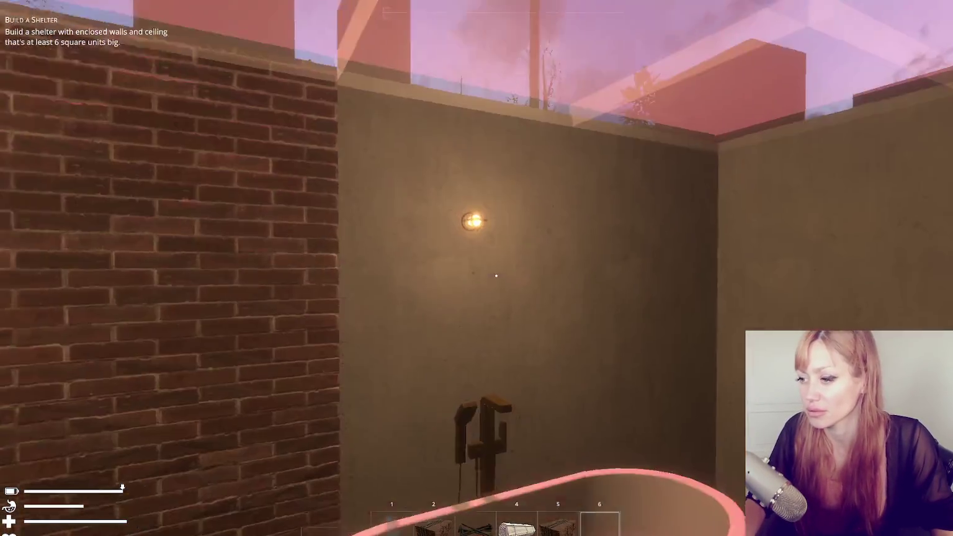
{"action": "mouse_move", "coordinate": [497, 275]}
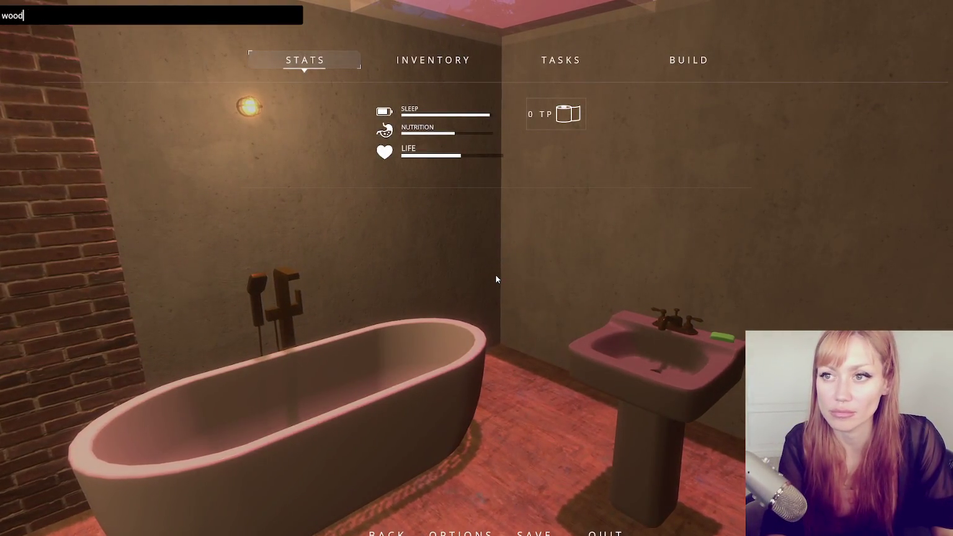
- Spawn wooden boards from the console and try fitting one into the bathroom ceiling gap
{"action": "key", "text": "Escape"}
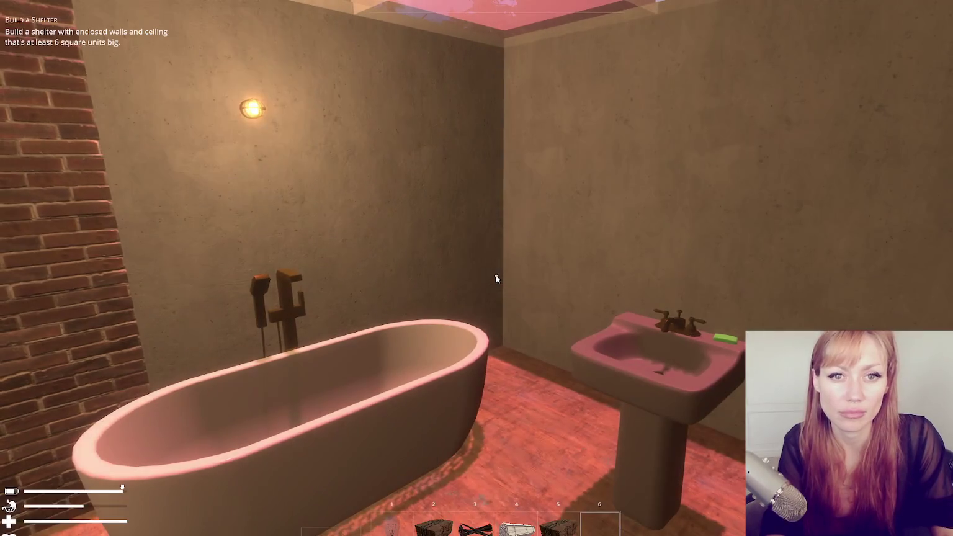
{"action": "type", "text": "wooden board"}
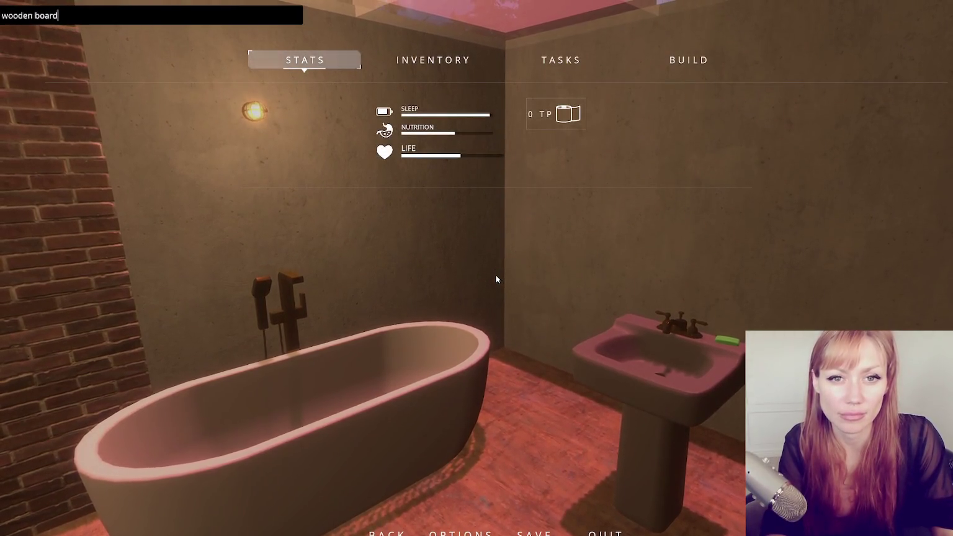
{"action": "key", "text": "Return"}
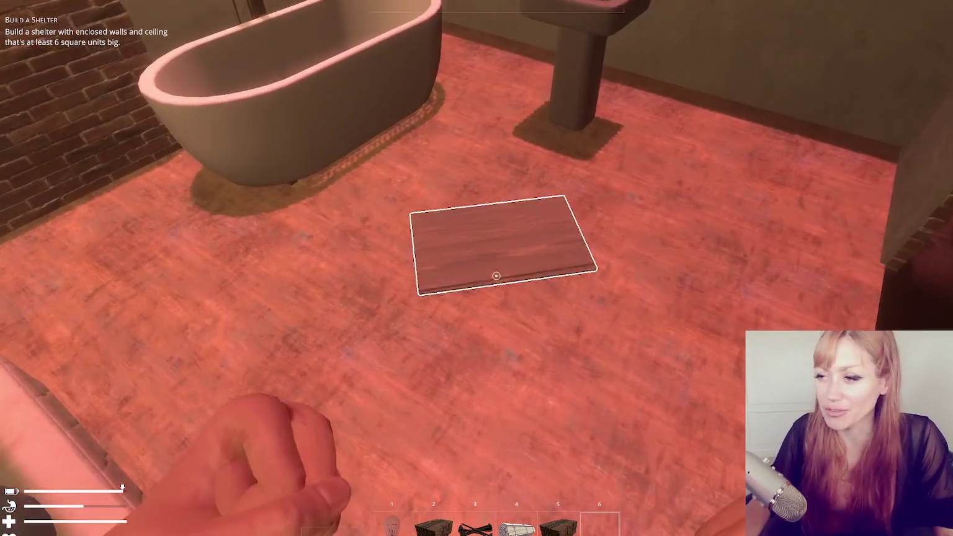
{"action": "left_click", "coordinate": [496, 276]}
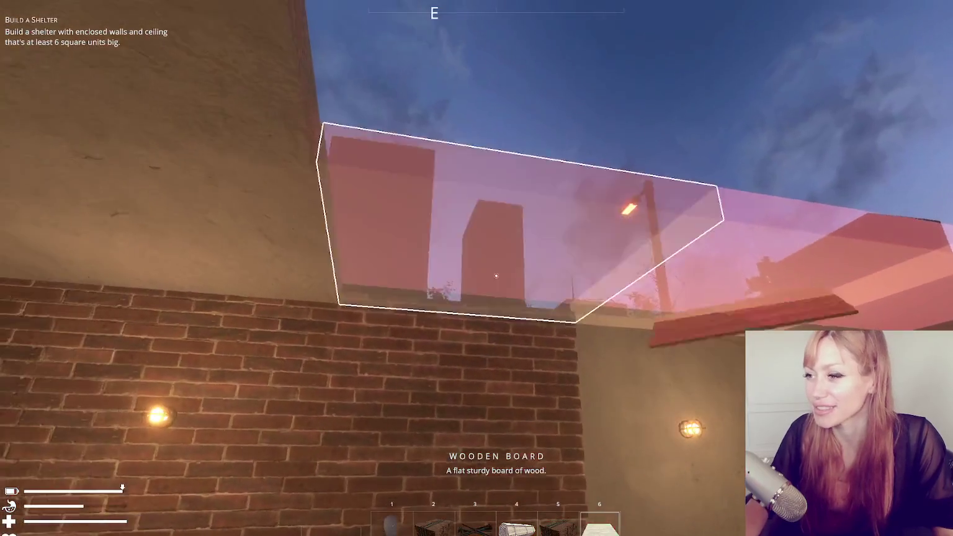
{"action": "left_click", "coordinate": [497, 275]}
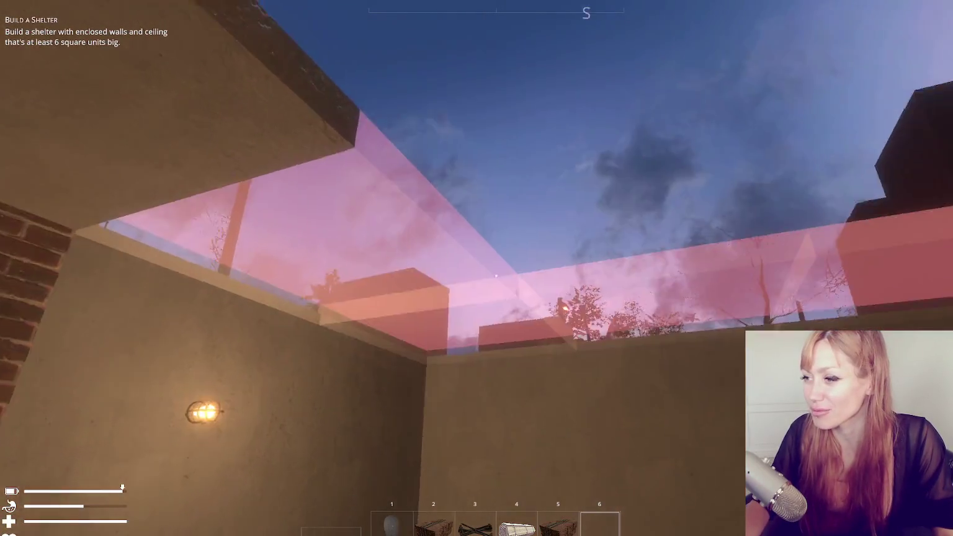
{"action": "key", "text": "Escape"}
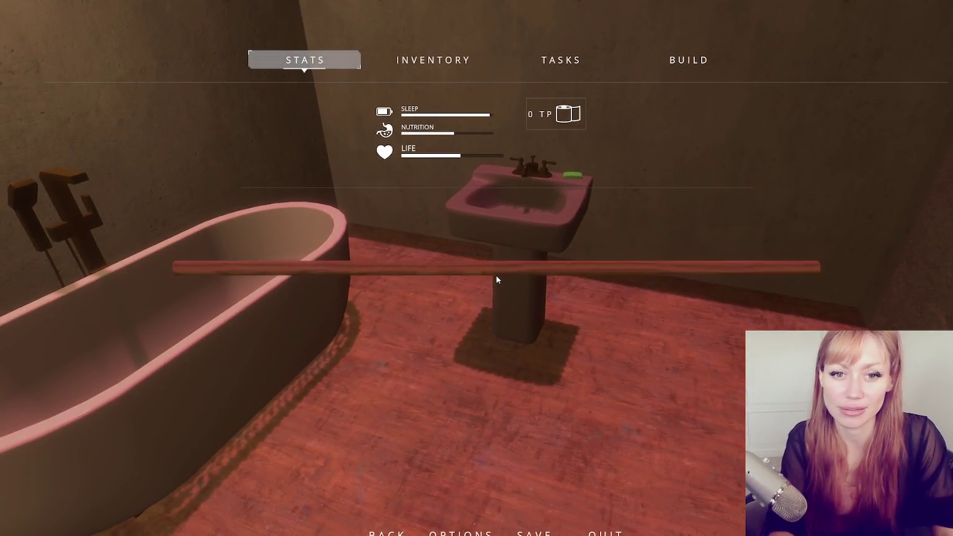
{"action": "key", "text": "Return"}
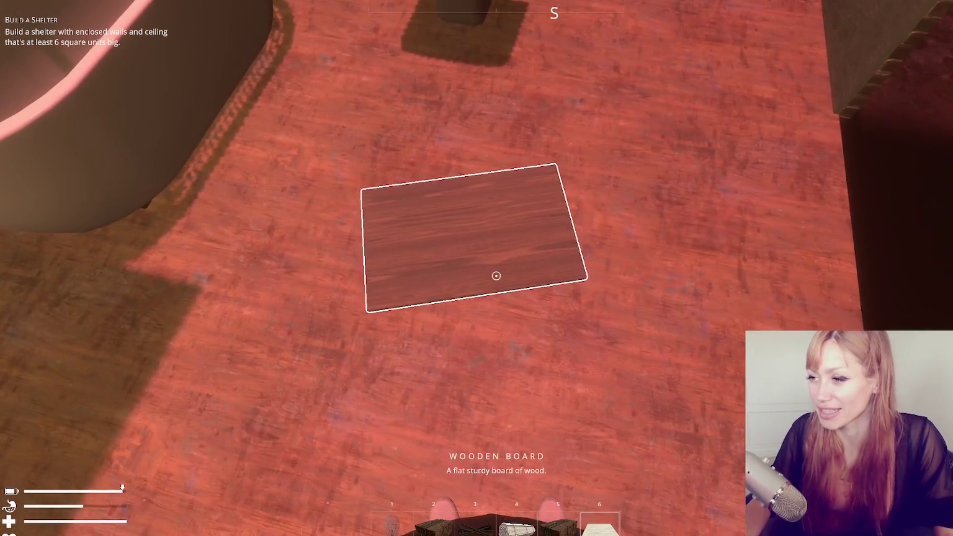
{"action": "left_click", "coordinate": [496, 276]}
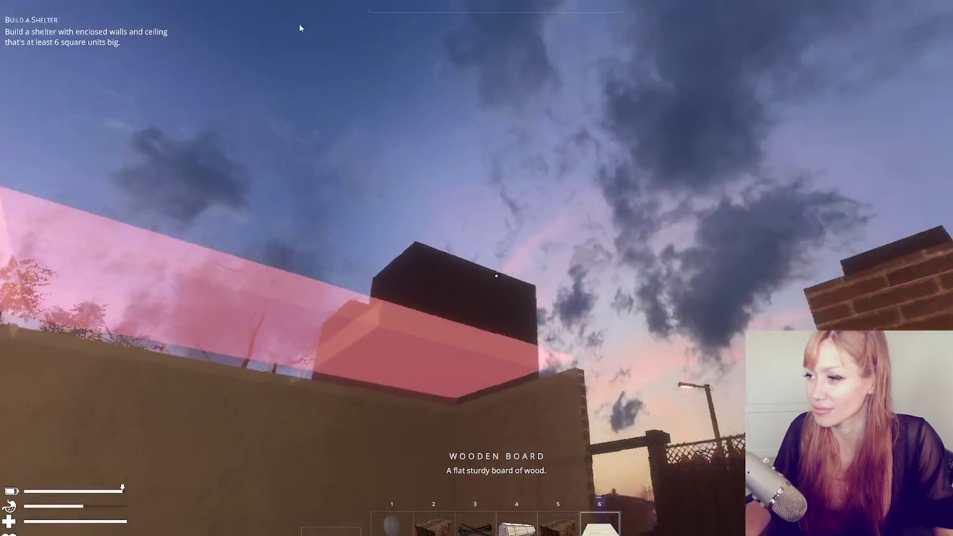
{"action": "left_click", "coordinate": [496, 276]}
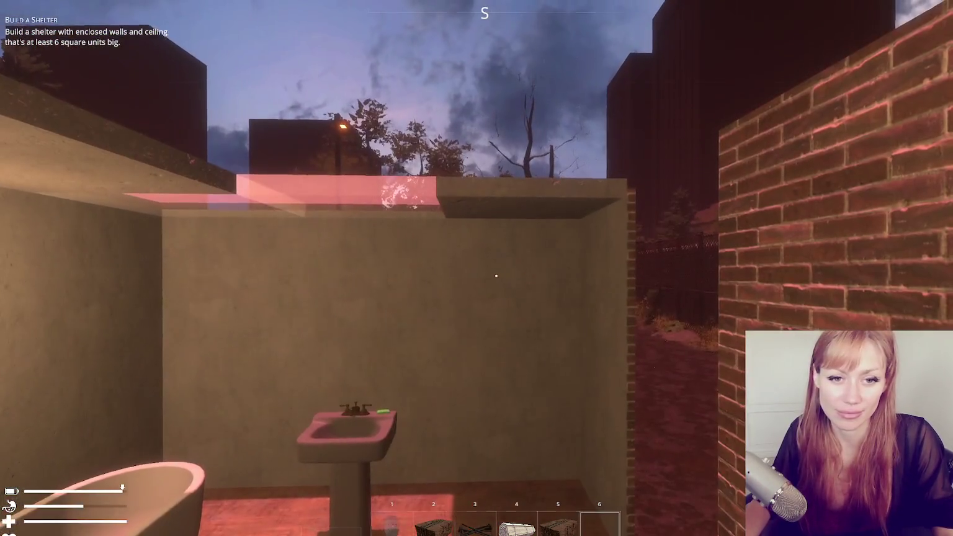
- Spawn another wooden board, strike it on the floor, and pick it back up
{"action": "key", "text": "Escape"}
{"action": "type", "text": "wooden board"}
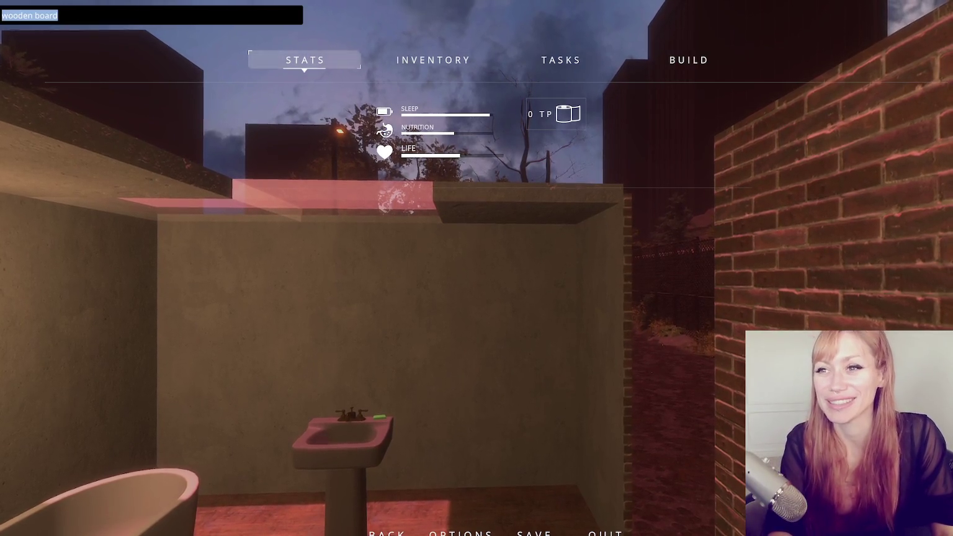
{"action": "key", "text": "Return"}
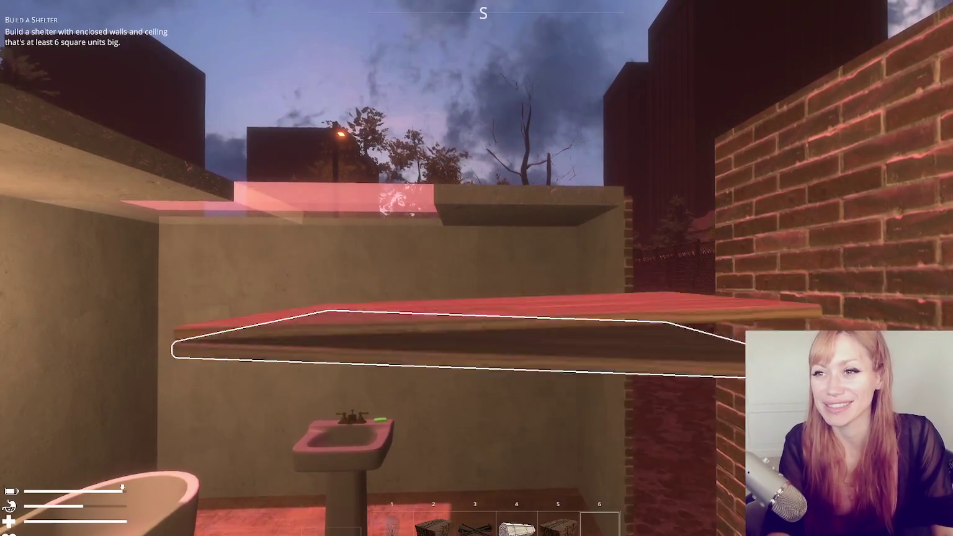
{"action": "left_click", "coordinate": [477, 268]}
{"action": "key", "text": "Escape"}
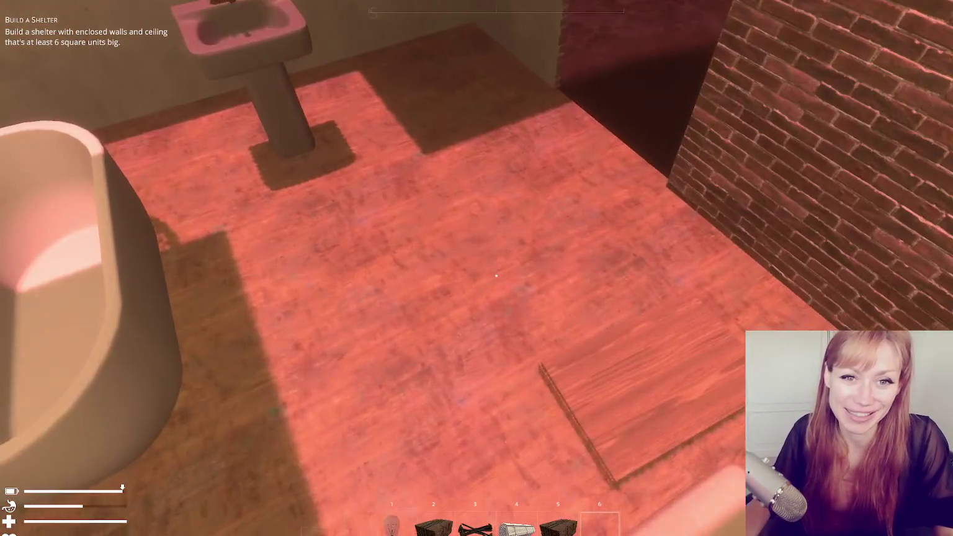
{"action": "left_click", "coordinate": [497, 274]}
{"action": "left_click", "coordinate": [497, 275]}
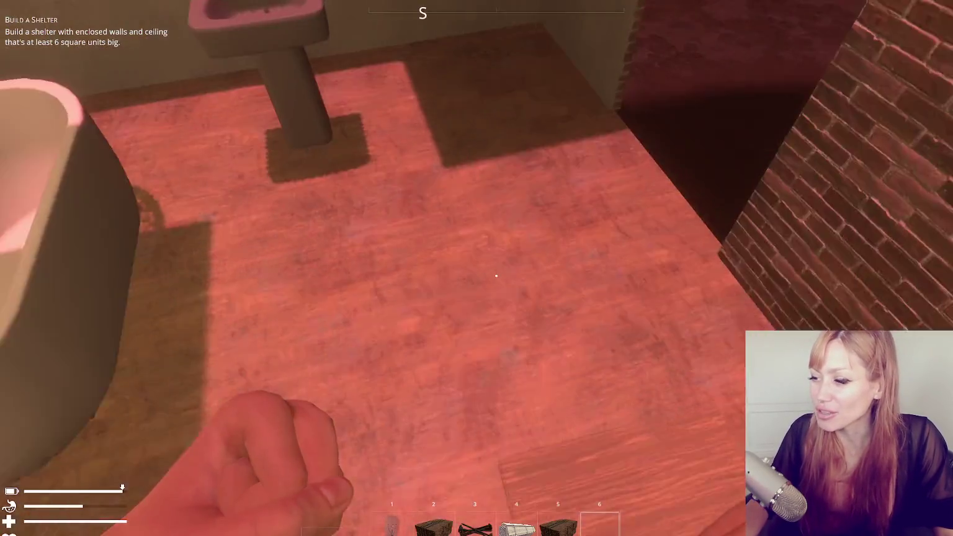
{"action": "left_click", "coordinate": [497, 275]}
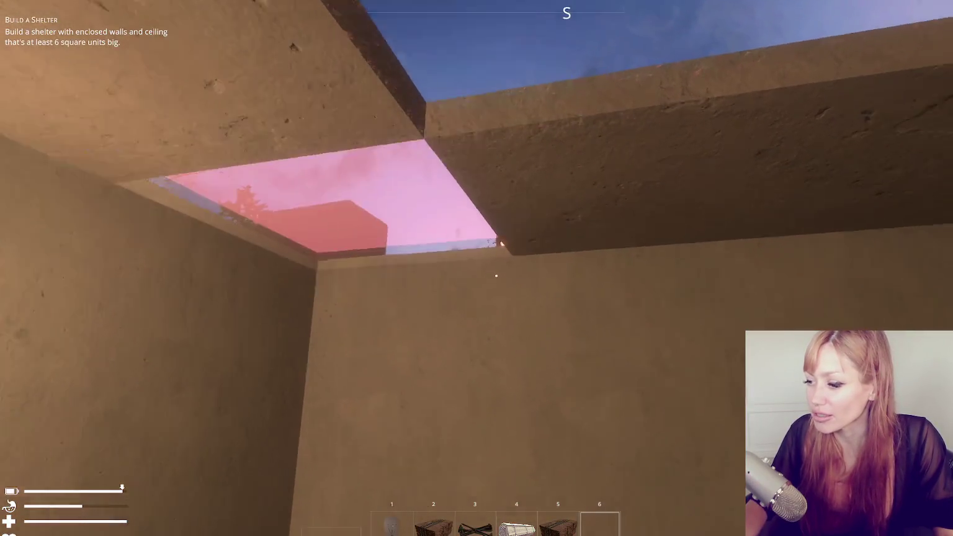
{"action": "left_click", "coordinate": [496, 276]}
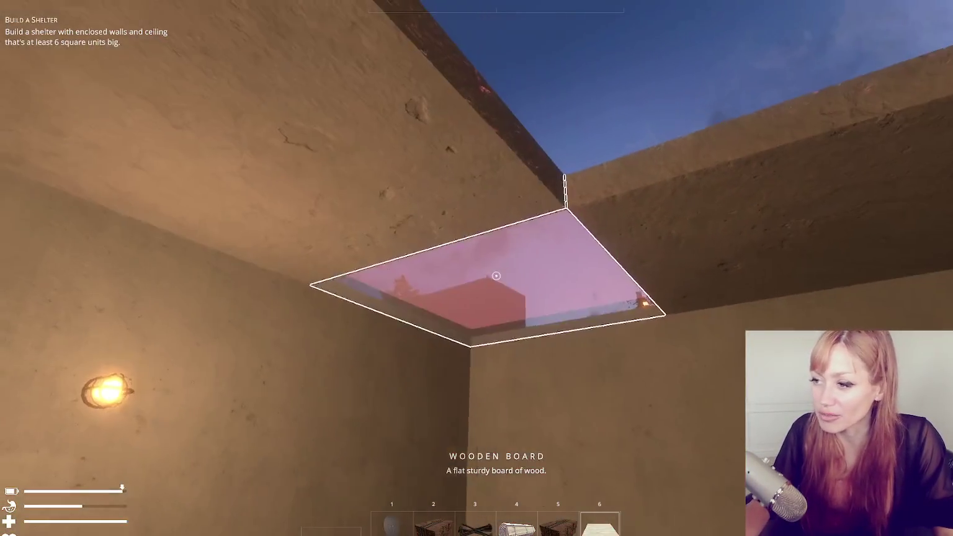
{"action": "key", "text": "Escape"}
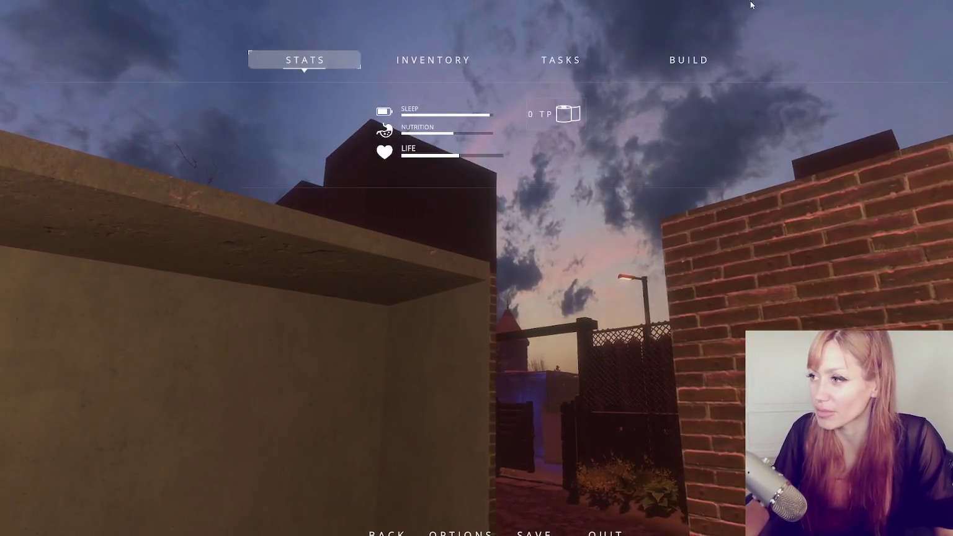
- Place a Ceiling Old blueprint over the bathroom from the build list
{"action": "left_click", "coordinate": [689, 60]}
{"action": "scroll", "coordinate": [470, 336], "scroll_direction": "down", "scroll_amount": 7}
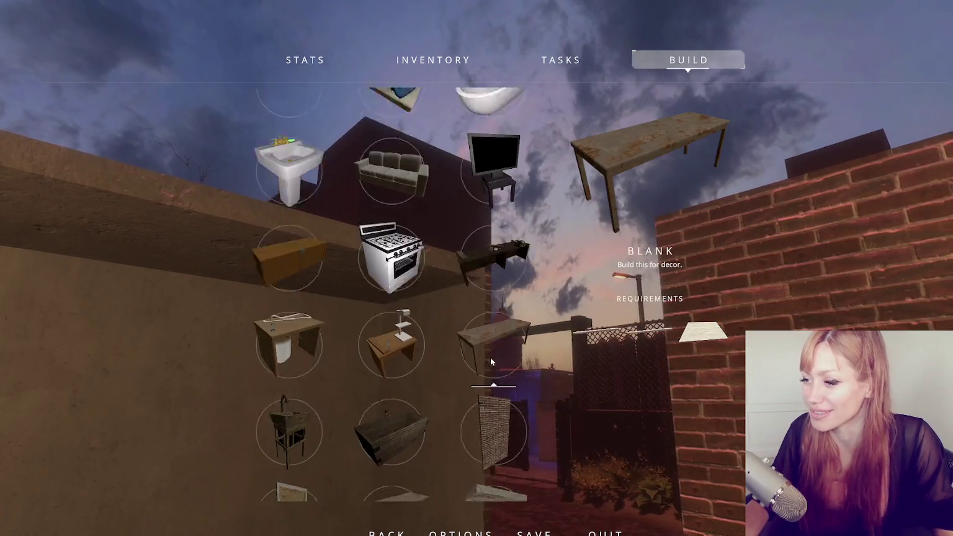
{"action": "left_click", "coordinate": [493, 251]}
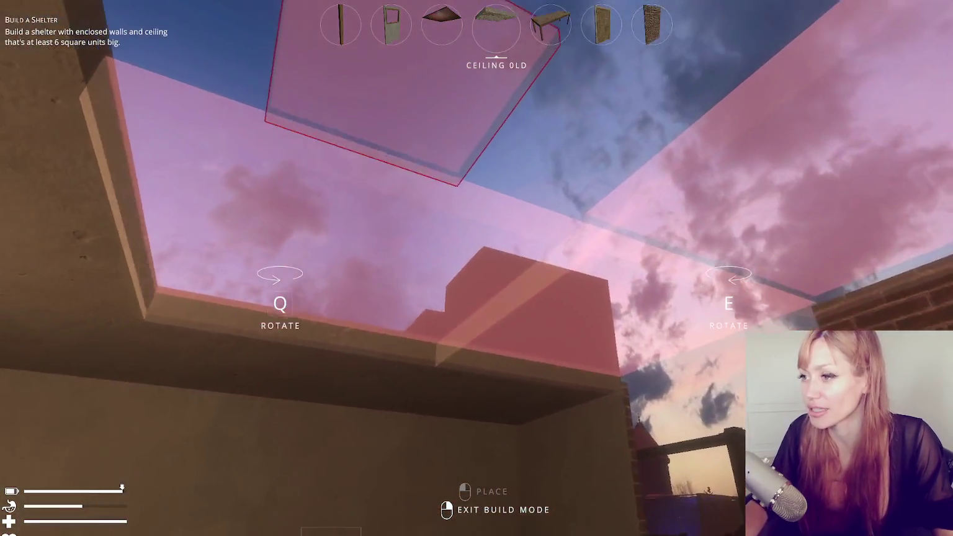
{"action": "left_click", "coordinate": [495, 275]}
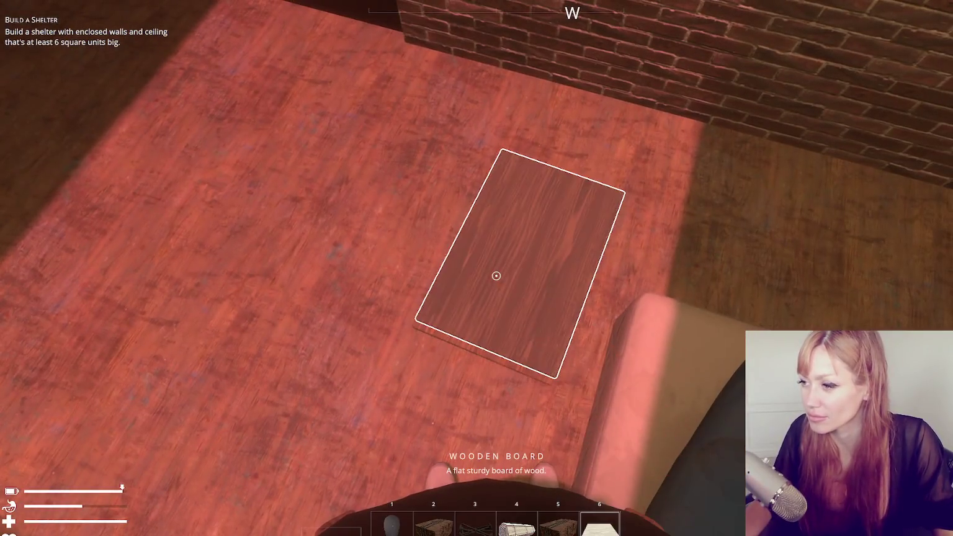
- Gather wooden boards from the floor and resume building the ceiling piece
{"action": "left_click", "coordinate": [496, 276]}
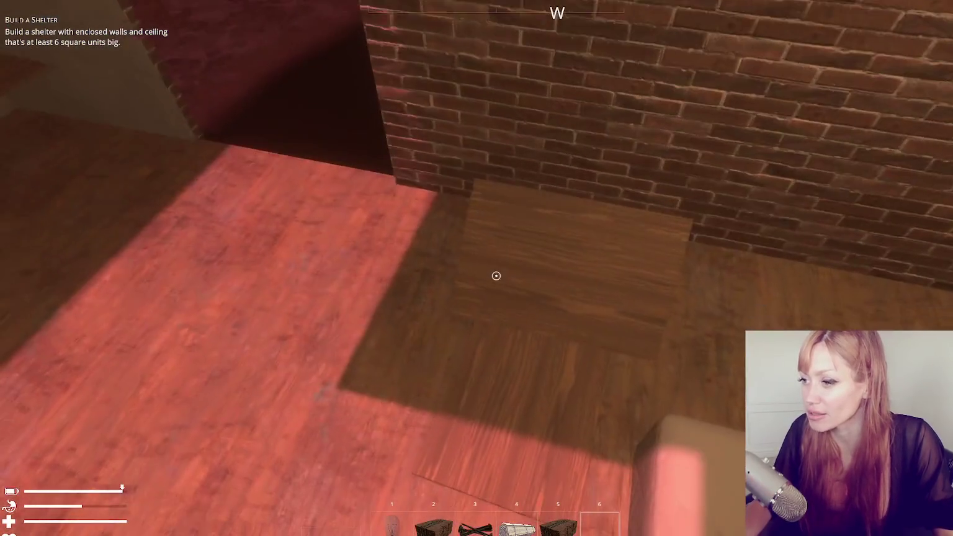
{"action": "left_click", "coordinate": [495, 276]}
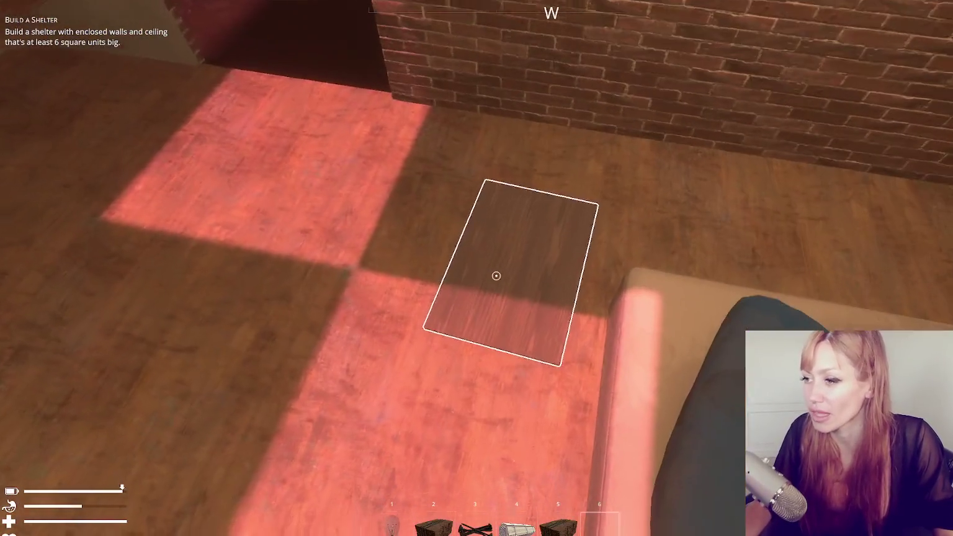
{"action": "left_click", "coordinate": [497, 275]}
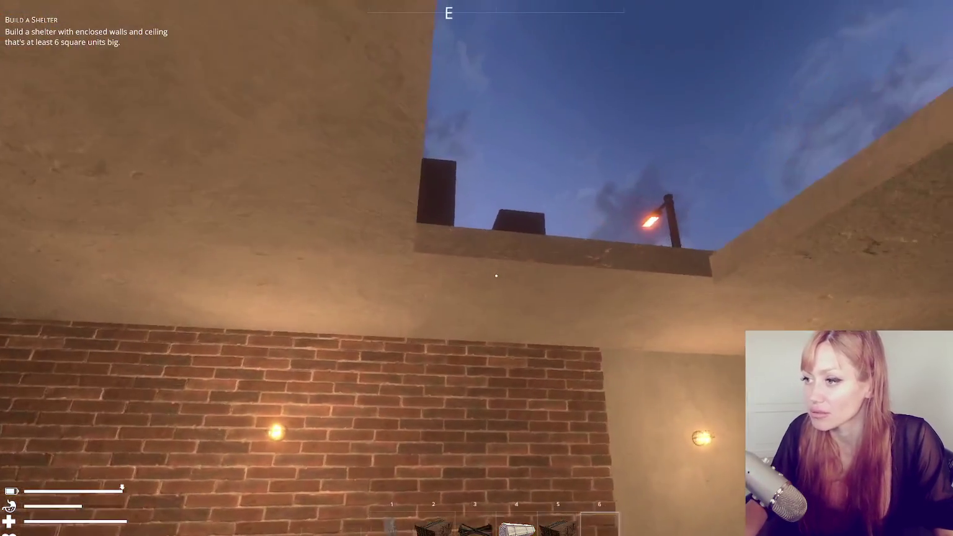
{"action": "right_click", "coordinate": [496, 276]}
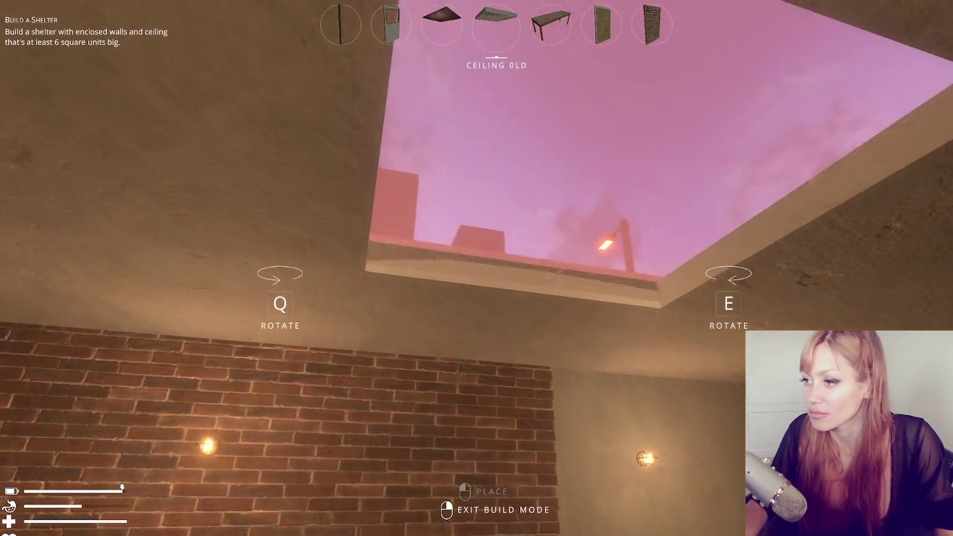
- Spawn a wooden board through the console, pick it up, and bring up the furniture build menu
{"action": "key", "text": "Escape"}
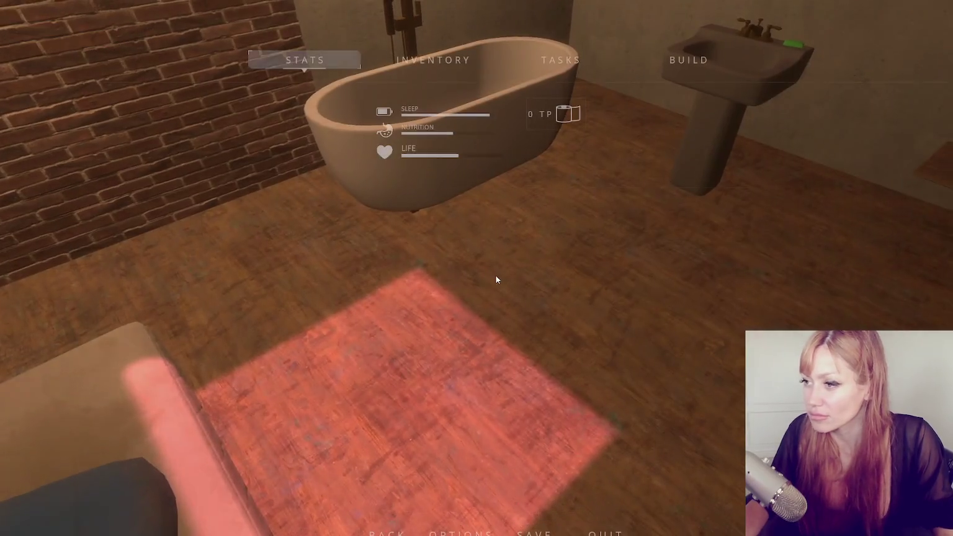
{"action": "type", "text": "wooden board"}
{"action": "key", "text": "Return"}
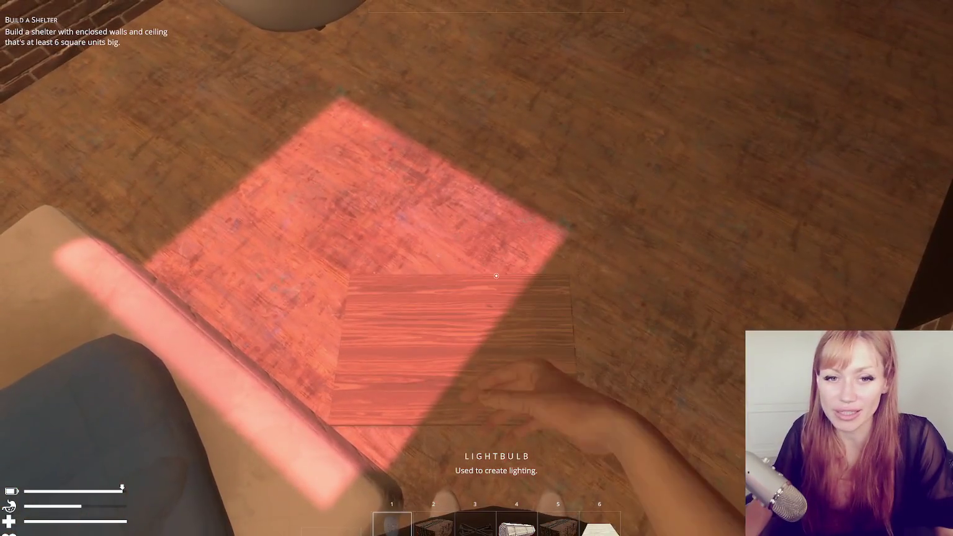
{"action": "left_click", "coordinate": [496, 276]}
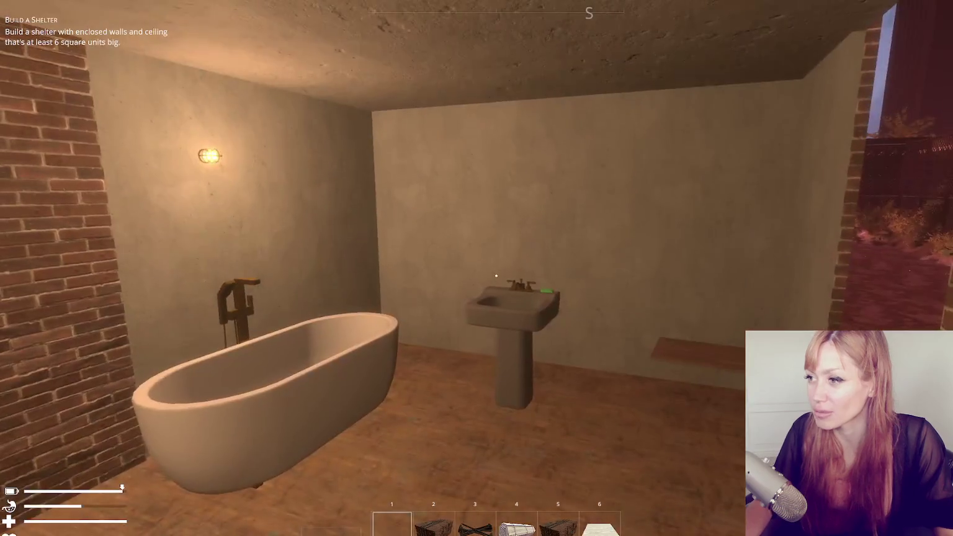
{"action": "key", "text": "Tab"}
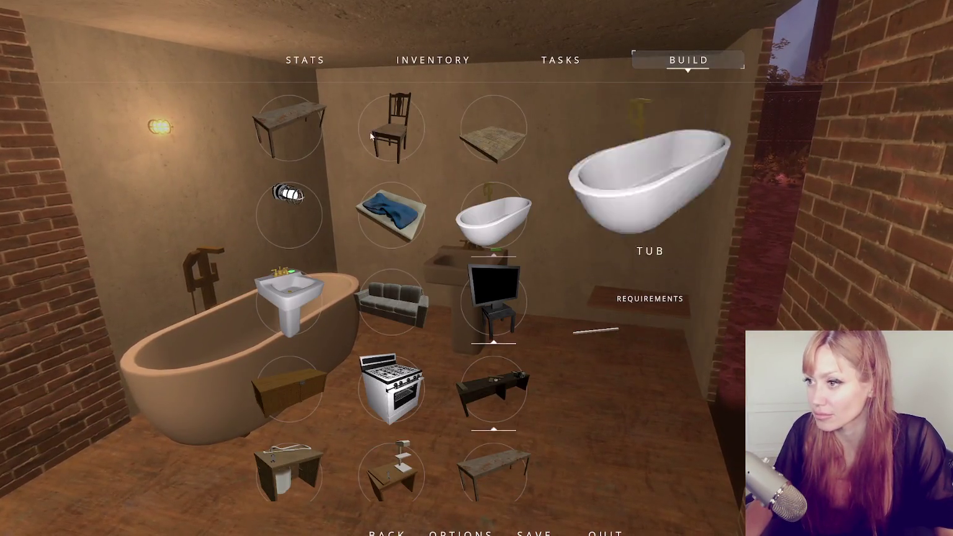
- Mount a lit wall light on the shelter wall
{"action": "left_click", "coordinate": [288, 199]}
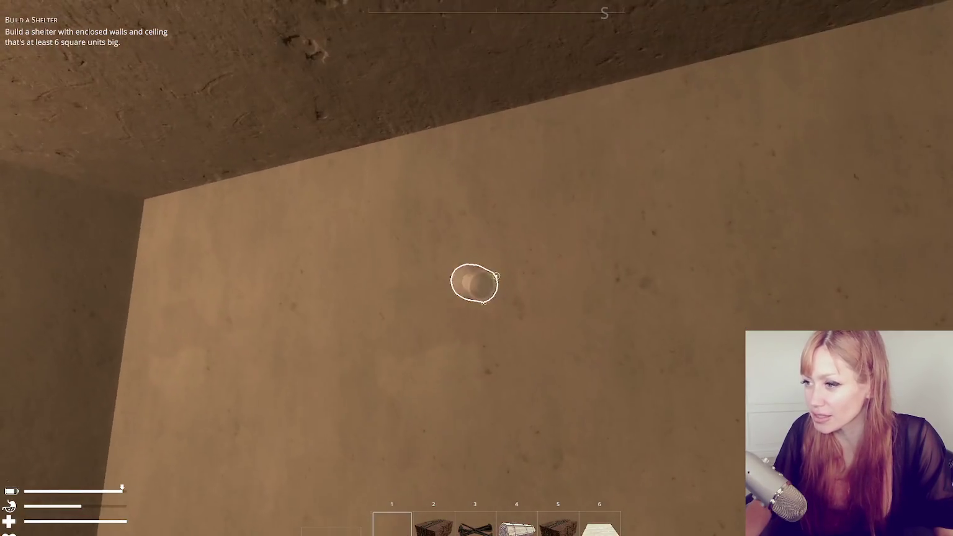
{"action": "left_click", "coordinate": [496, 275]}
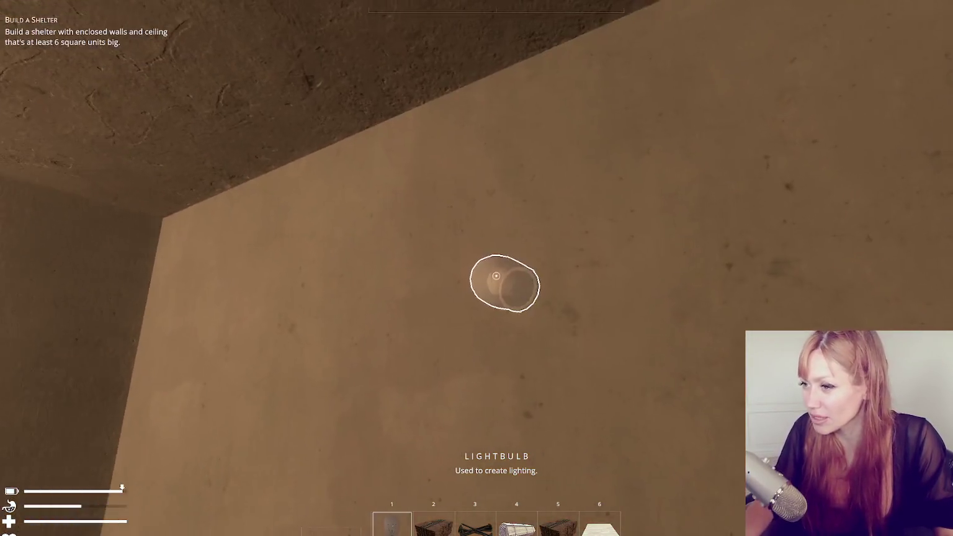
{"action": "left_click", "coordinate": [496, 275]}
- Walk through the brick room, bedroom and exterior to inspect the shelter, then reopen the build menu
{"action": "key", "text": "s"}
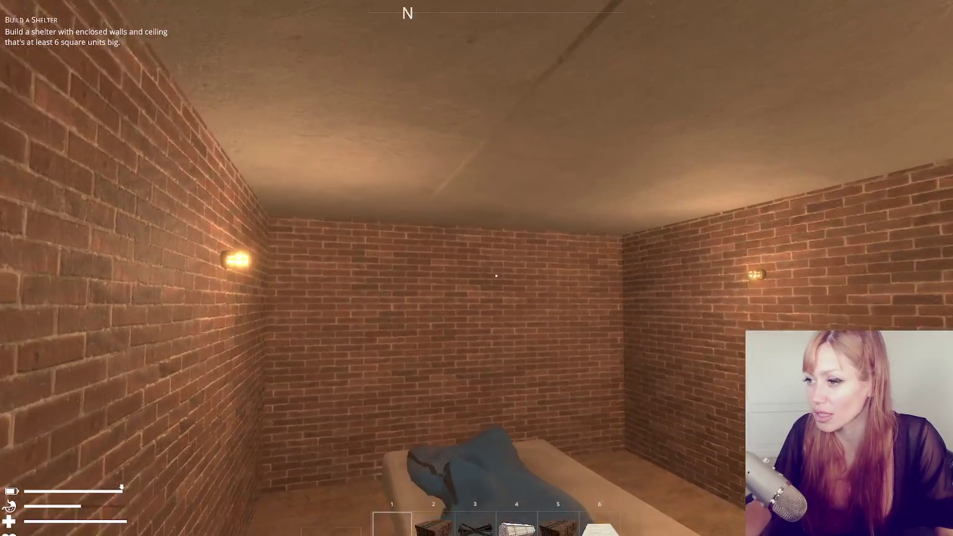
{"action": "key", "text": "s"}
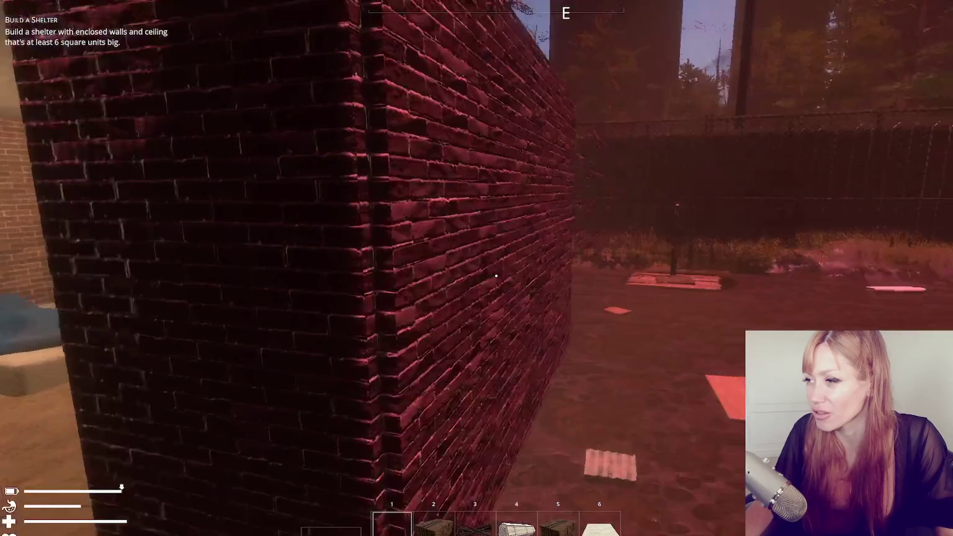
{"action": "key", "text": "s"}
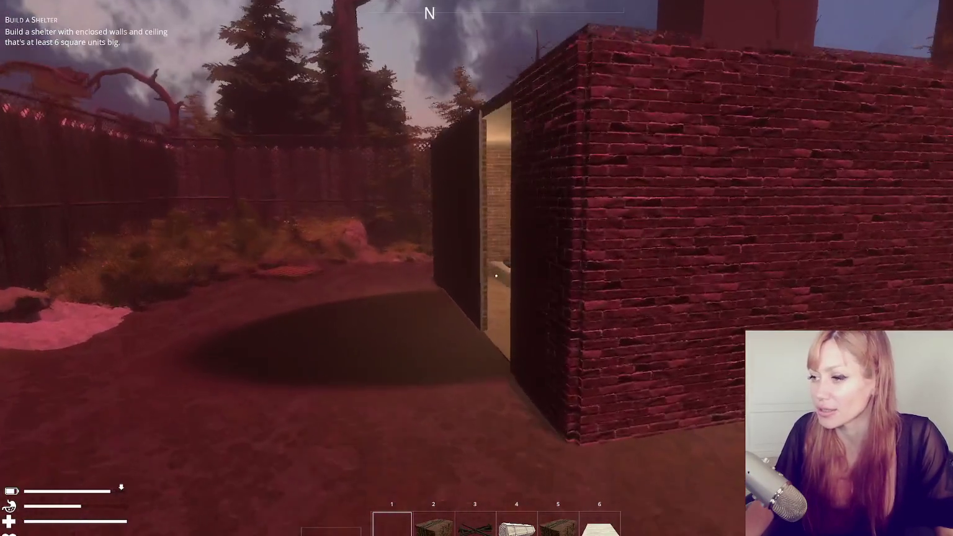
{"action": "key", "text": "w"}
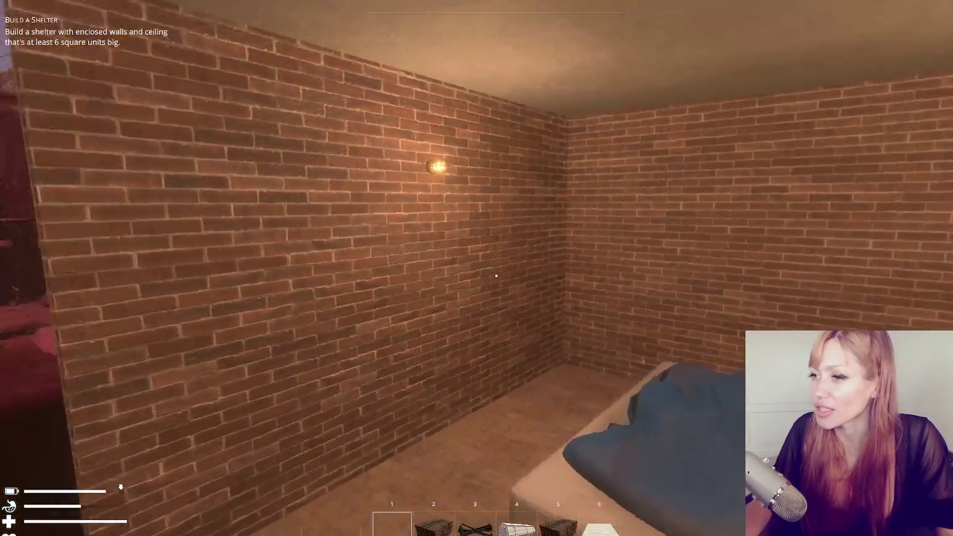
{"action": "key", "text": "s"}
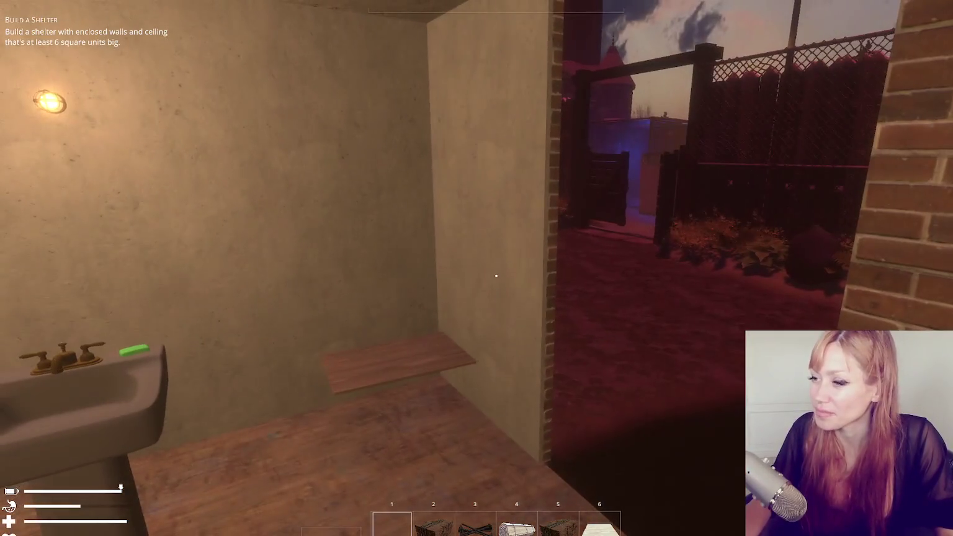
{"action": "key", "text": "b"}
{"action": "scroll", "coordinate": [426, 402], "scroll_direction": "down", "scroll_amount": 2}
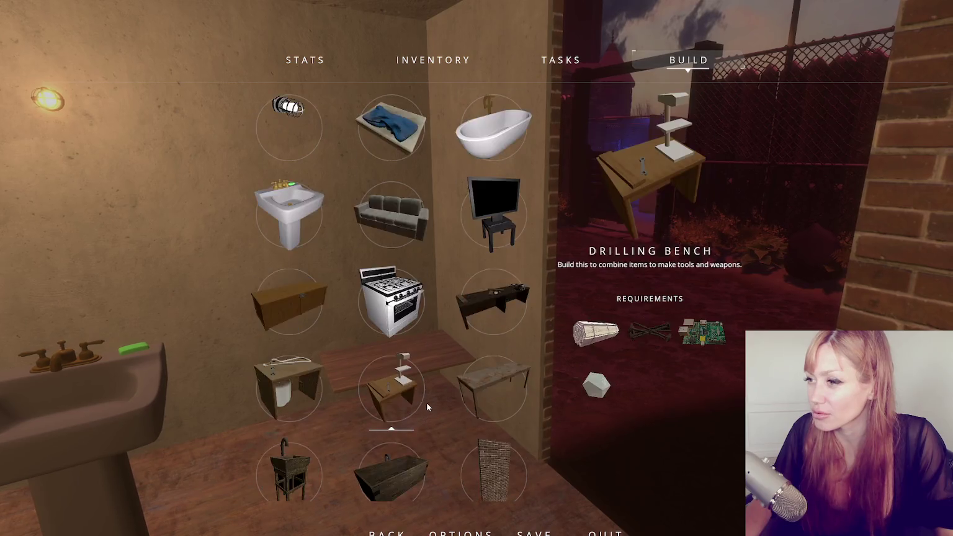
- Start building a window and move up to the bathroom wall
{"action": "scroll", "coordinate": [426, 402], "scroll_direction": "down", "scroll_amount": 2}
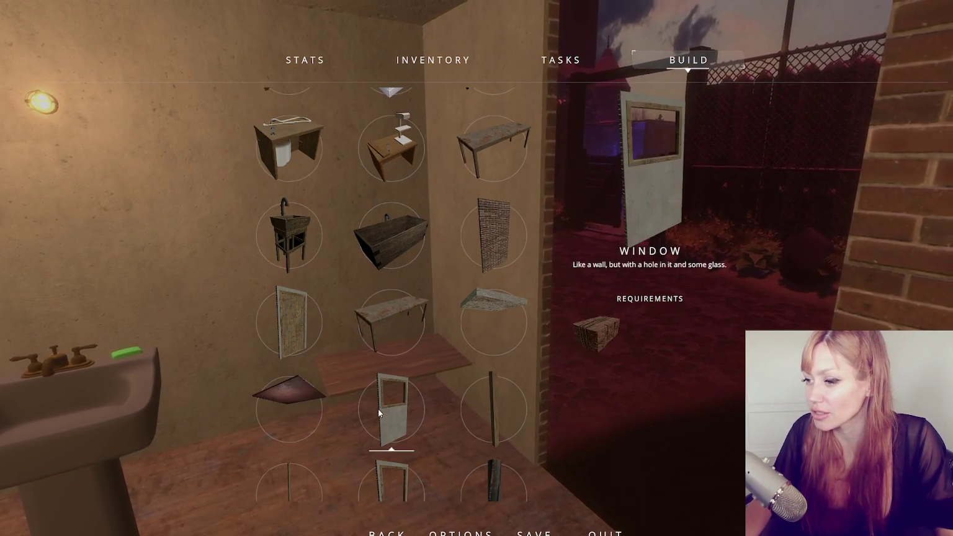
{"action": "left_click", "coordinate": [379, 410]}
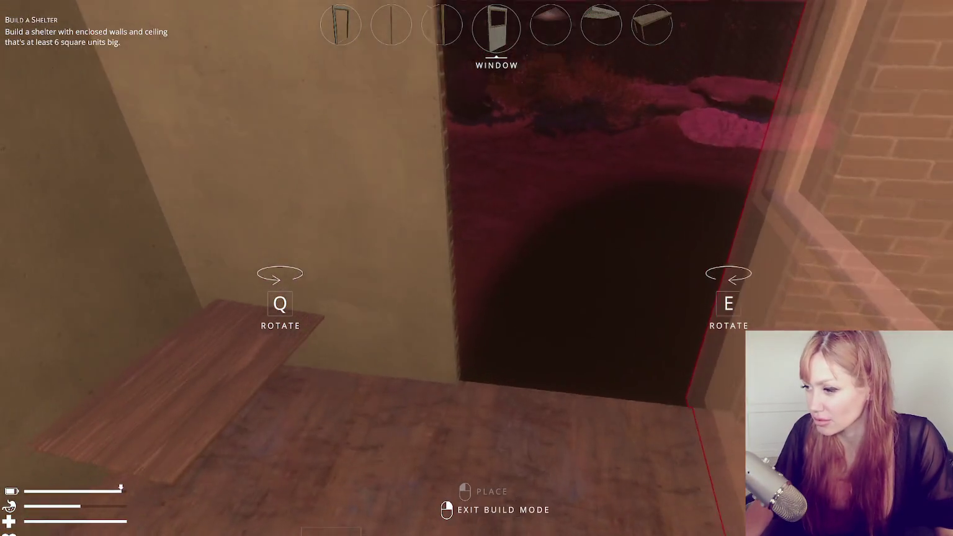
{"action": "scroll", "coordinate": [476, 268], "scroll_direction": "down", "scroll_amount": 3}
{"action": "scroll", "coordinate": [476, 268], "scroll_direction": "up", "scroll_amount": 3}
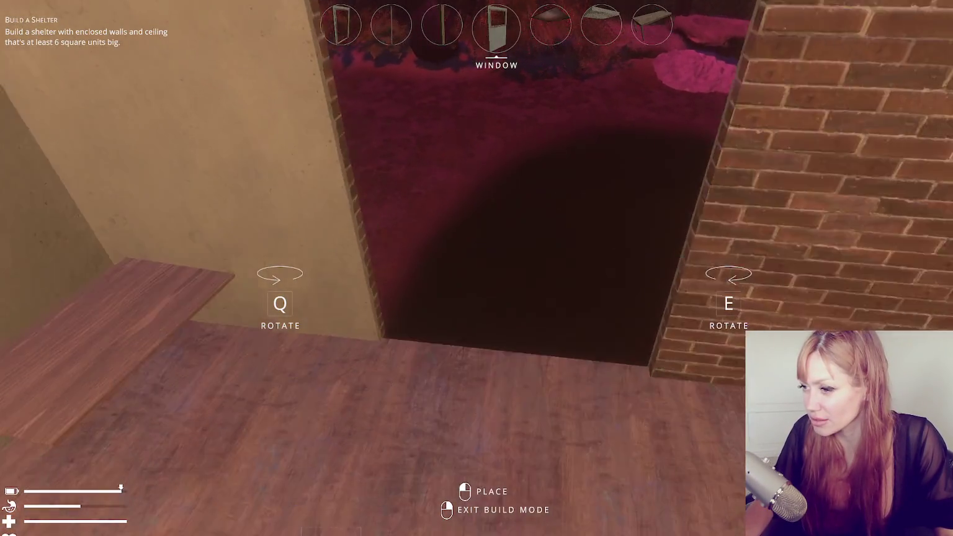
{"action": "key", "text": "w"}
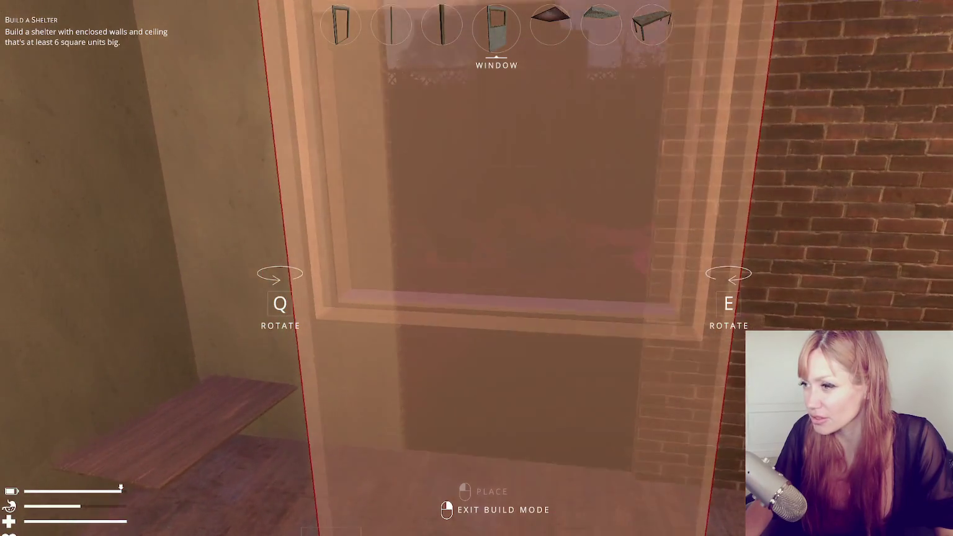
- Preview a door in the bathroom doorway, then exit build mode without placing it
{"action": "scroll", "coordinate": [476, 268], "scroll_direction": "down", "scroll_amount": 4}
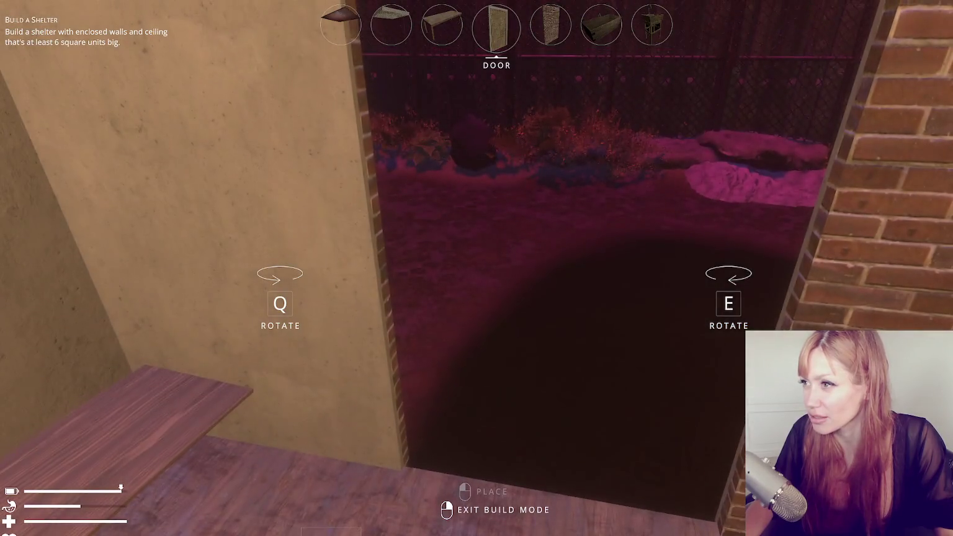
{"action": "key", "text": "s"}
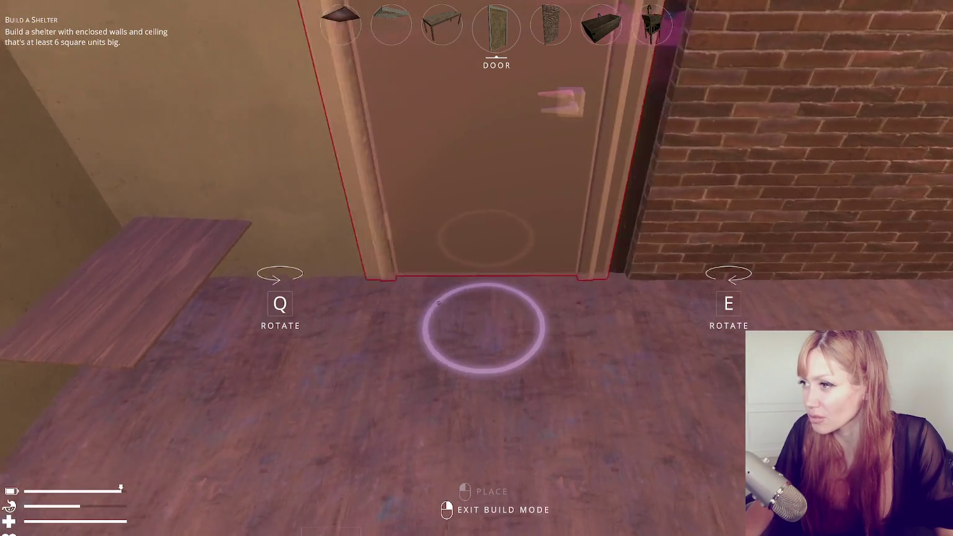
{"action": "key", "text": "w"}
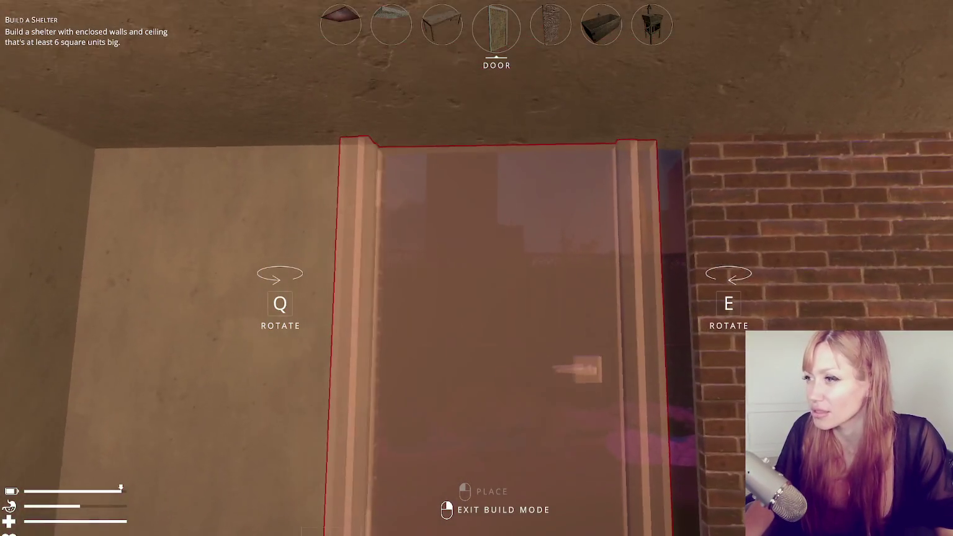
{"action": "right_click", "coordinate": [476, 268]}
- Walk into the bathroom's far corner and pick up the wooden board there
{"action": "key", "text": "w"}
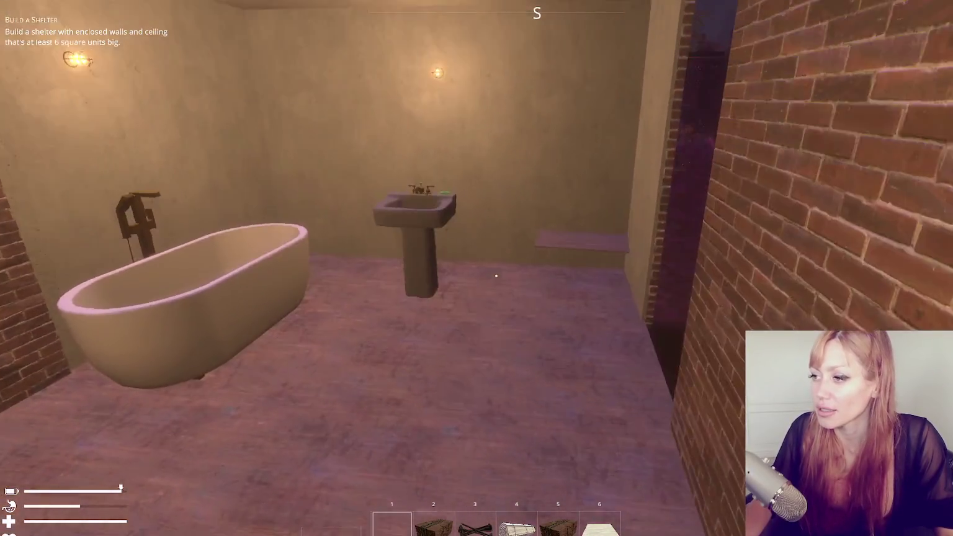
{"action": "key", "text": "w"}
{"action": "left_click", "coordinate": [497, 275]}
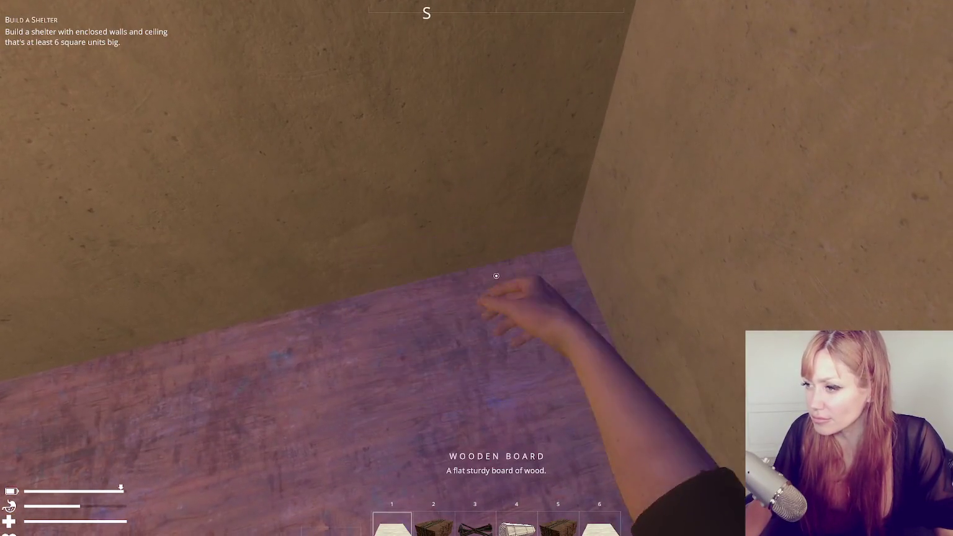
- Back out through the doorway to view the shelter exterior, then open the build list
{"action": "key", "text": "s"}
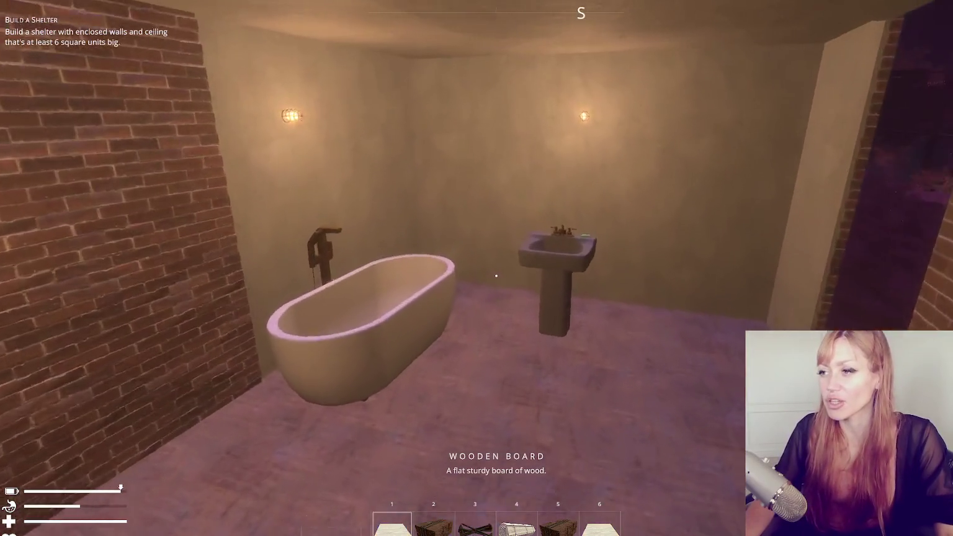
{"action": "key", "text": "s"}
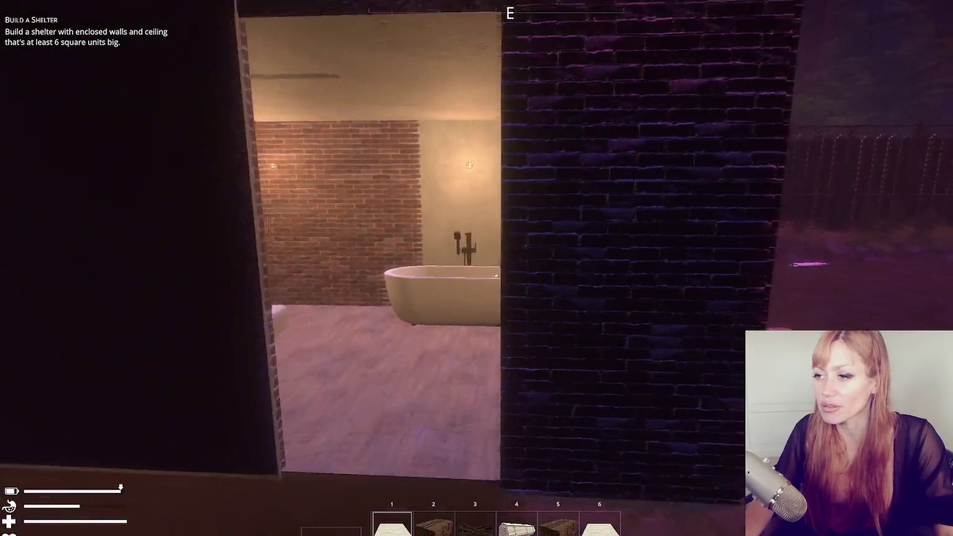
{"action": "key", "text": "s"}
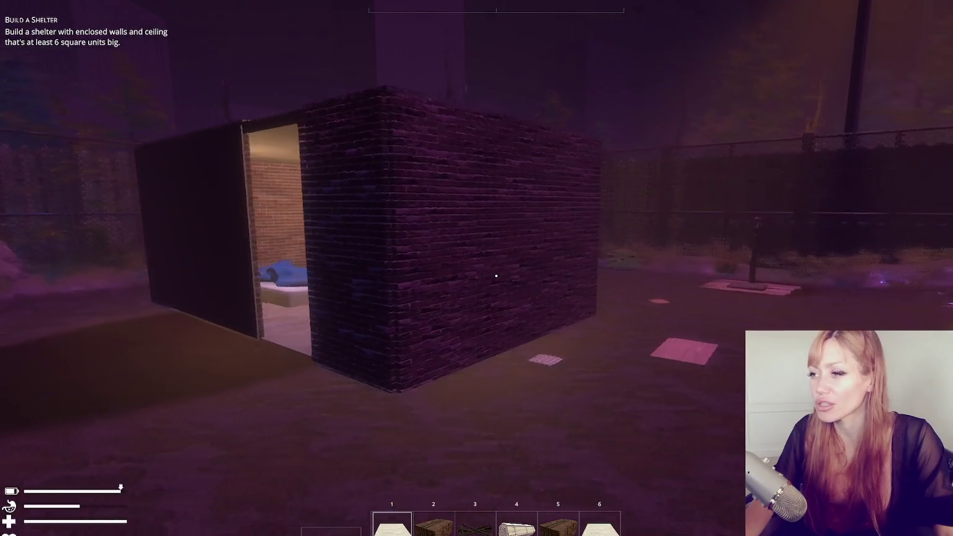
{"action": "key", "text": "Escape"}
{"action": "left_click", "coordinate": [666, 66]}
- Scroll through the build catalogue's furniture, walls, doors and beds, ending on the Couch
{"action": "scroll", "coordinate": [496, 292], "scroll_direction": "down", "scroll_amount": 2}
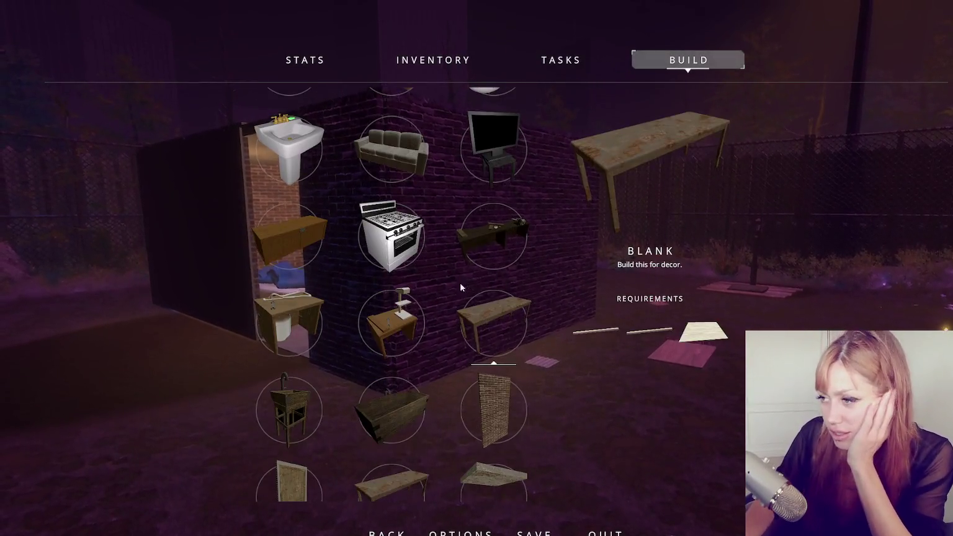
{"action": "scroll", "coordinate": [460, 282], "scroll_direction": "down", "scroll_amount": 8}
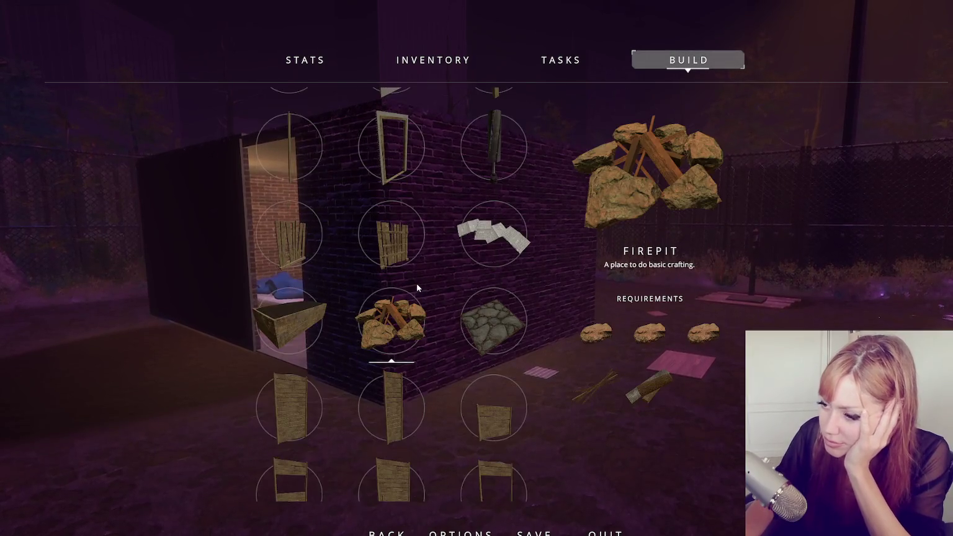
{"action": "scroll", "coordinate": [416, 283], "scroll_direction": "down", "scroll_amount": 3}
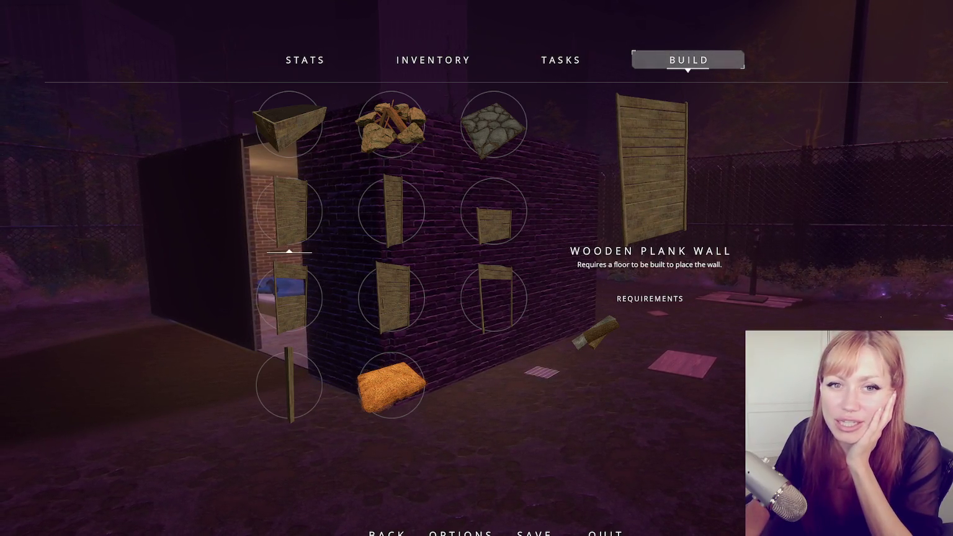
{"action": "scroll", "coordinate": [406, 252], "scroll_direction": "down", "scroll_amount": 10}
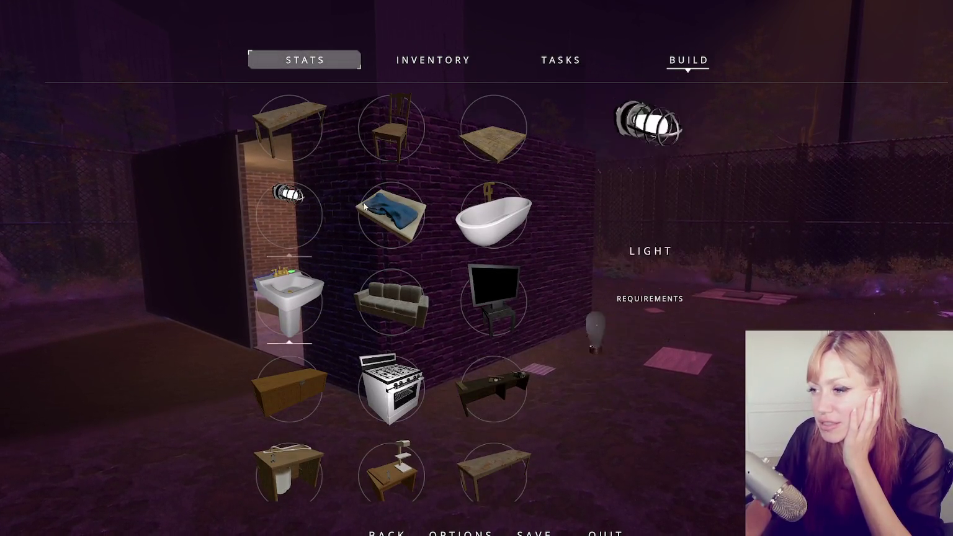
{"action": "scroll", "coordinate": [397, 242], "scroll_direction": "down", "scroll_amount": 5}
{"action": "scroll", "coordinate": [397, 243], "scroll_direction": "down", "scroll_amount": 6}
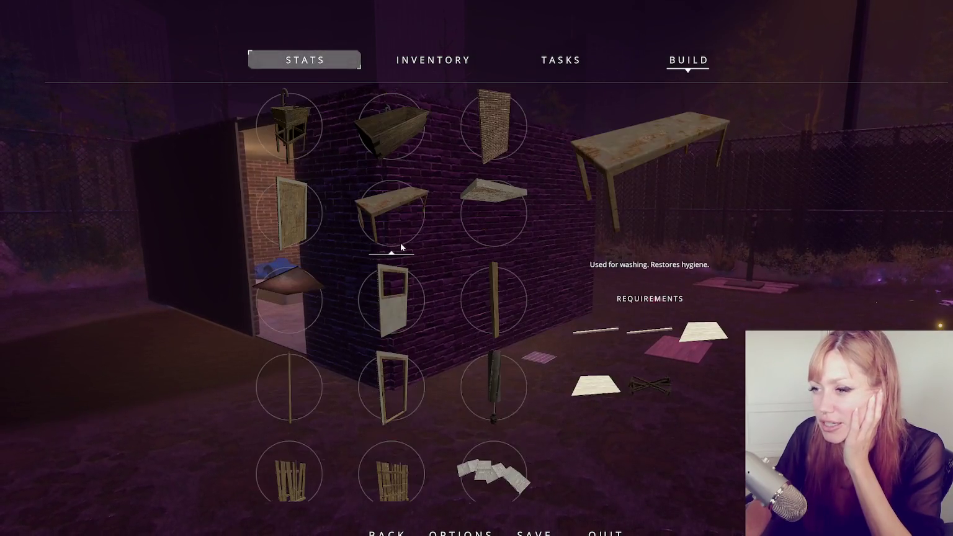
{"action": "scroll", "coordinate": [397, 268], "scroll_direction": "down", "scroll_amount": 3}
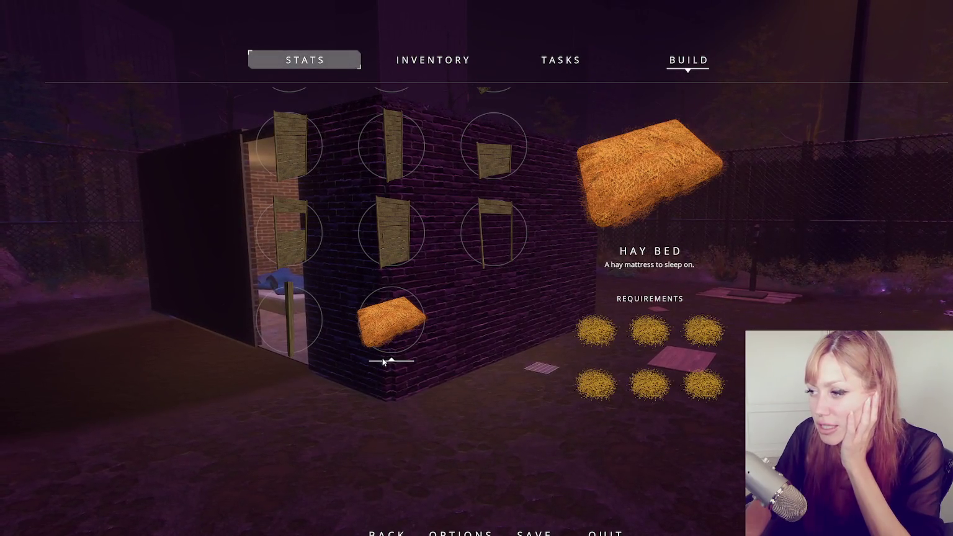
{"action": "scroll", "coordinate": [394, 239], "scroll_direction": "up", "scroll_amount": 4}
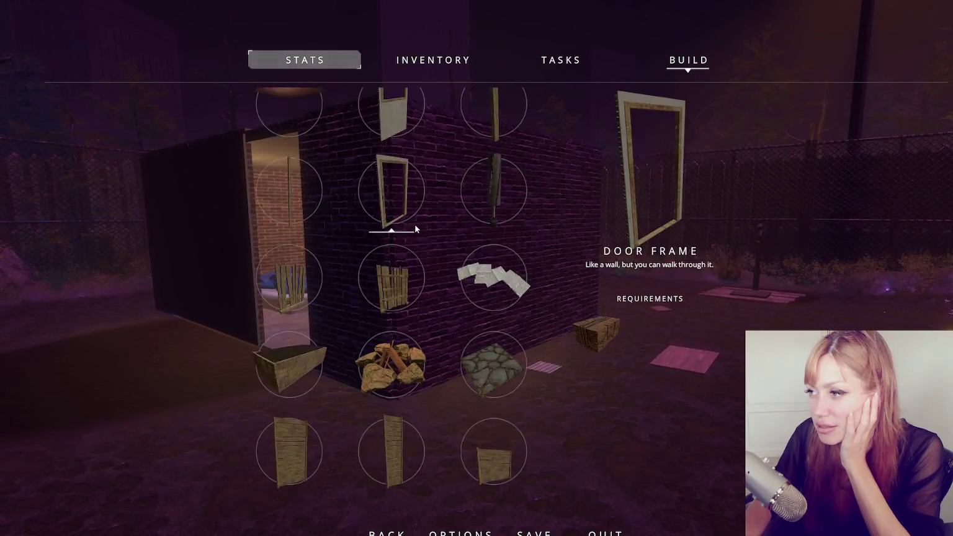
{"action": "scroll", "coordinate": [415, 223], "scroll_direction": "up", "scroll_amount": 5}
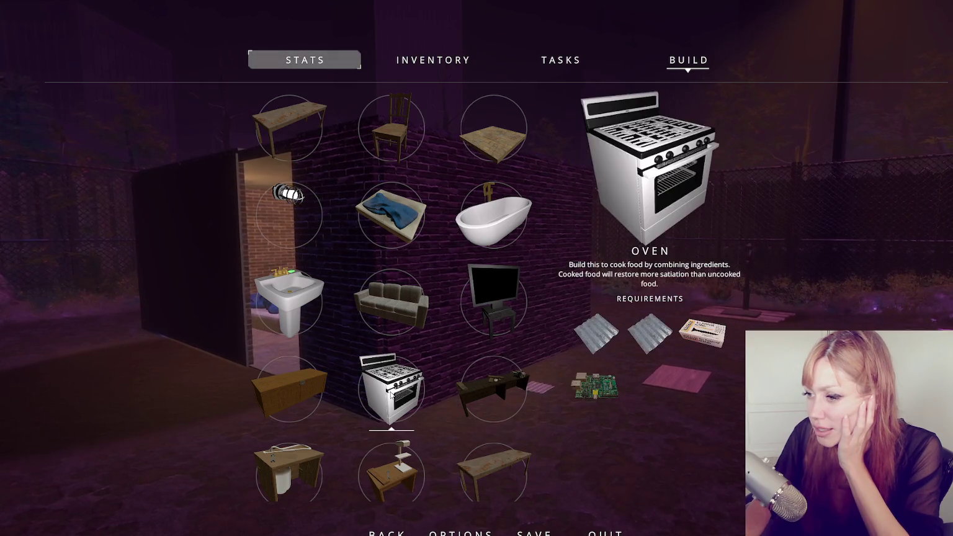
{"action": "scroll", "coordinate": [494, 435], "scroll_direction": "down", "scroll_amount": 10}
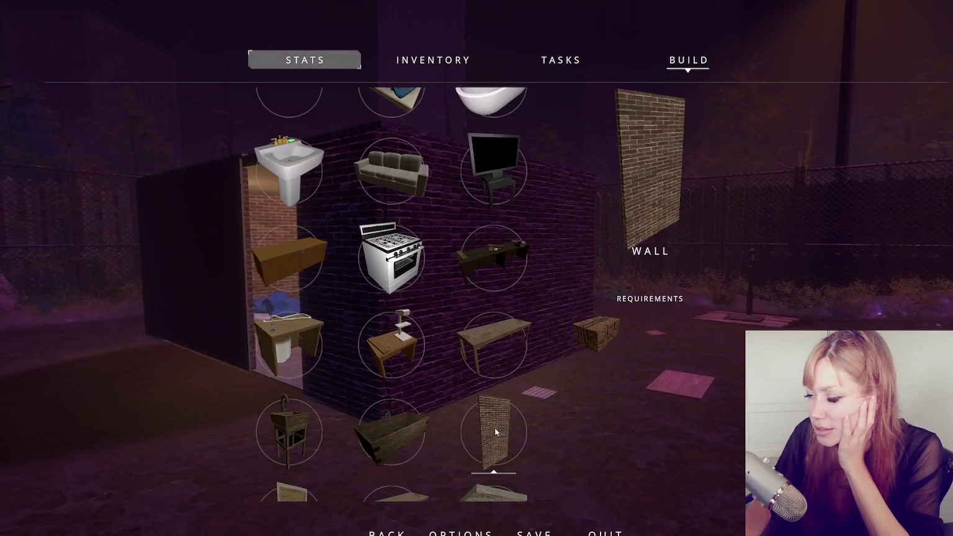
{"action": "scroll", "coordinate": [491, 418], "scroll_direction": "down", "scroll_amount": 6}
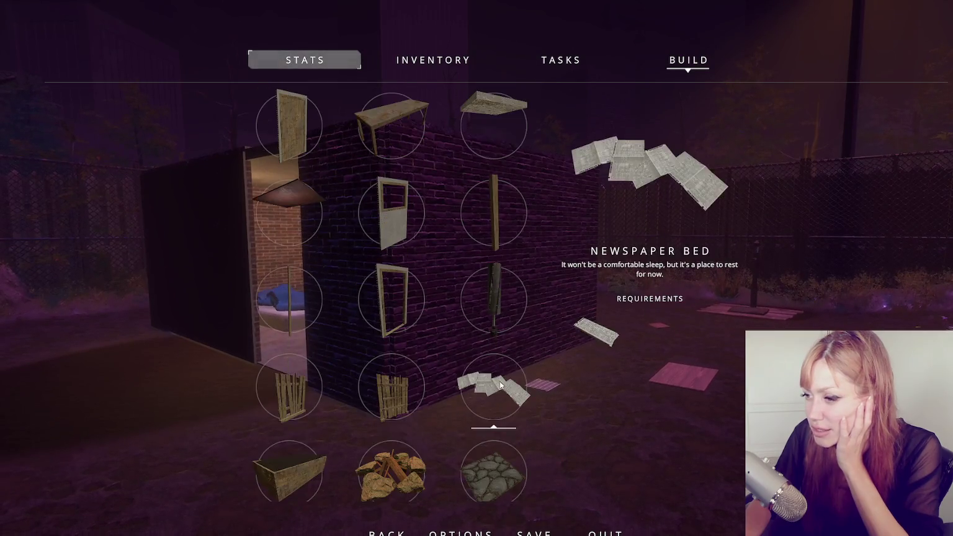
{"action": "scroll", "coordinate": [498, 351], "scroll_direction": "down", "scroll_amount": 10}
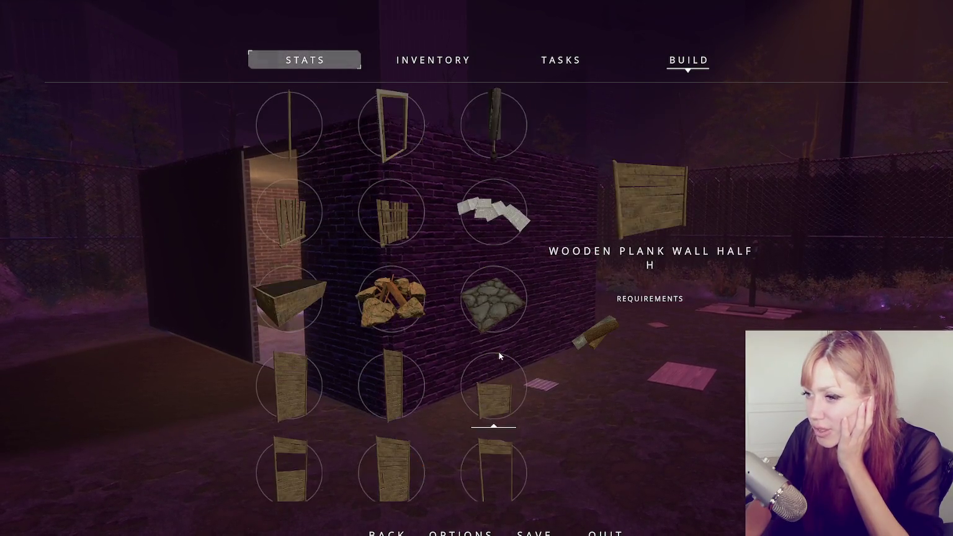
{"action": "scroll", "coordinate": [492, 351], "scroll_direction": "up", "scroll_amount": 5}
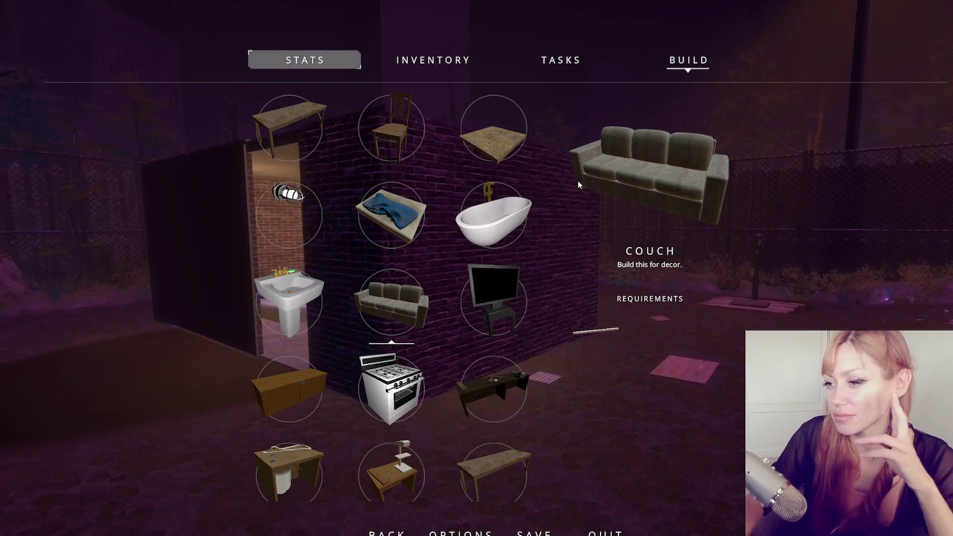
{"action": "scroll", "coordinate": [493, 224], "scroll_direction": "down", "scroll_amount": 2}
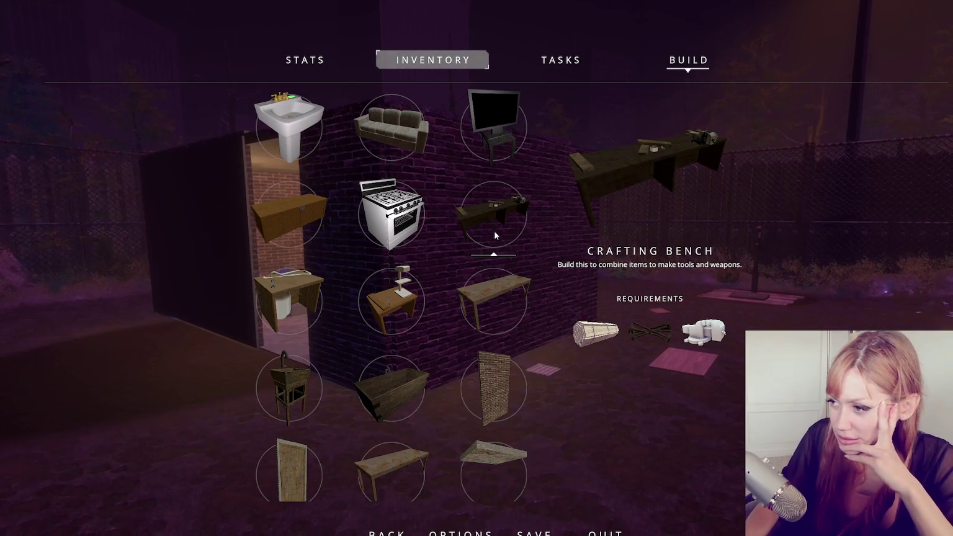
{"action": "scroll", "coordinate": [280, 276], "scroll_direction": "down", "scroll_amount": 1}
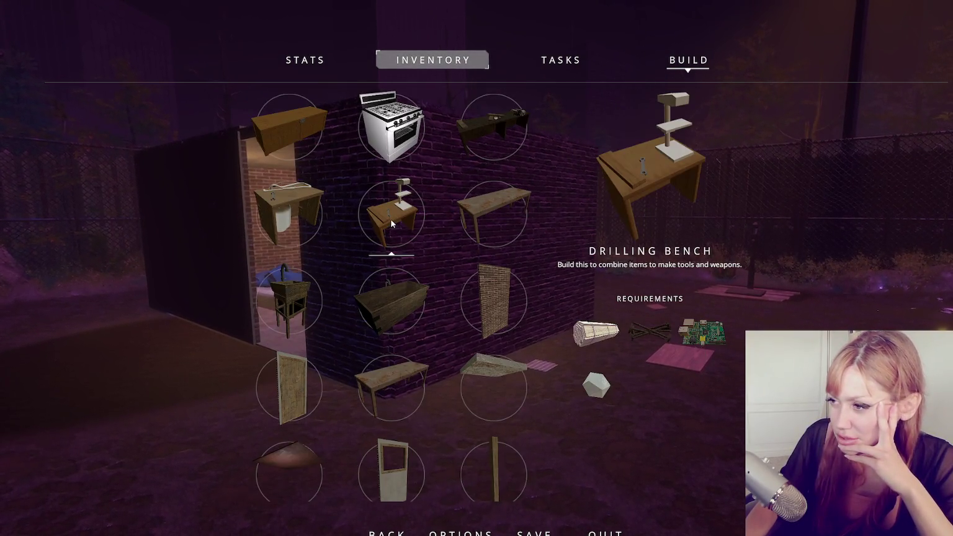
{"action": "scroll", "coordinate": [408, 209], "scroll_direction": "up", "scroll_amount": 3}
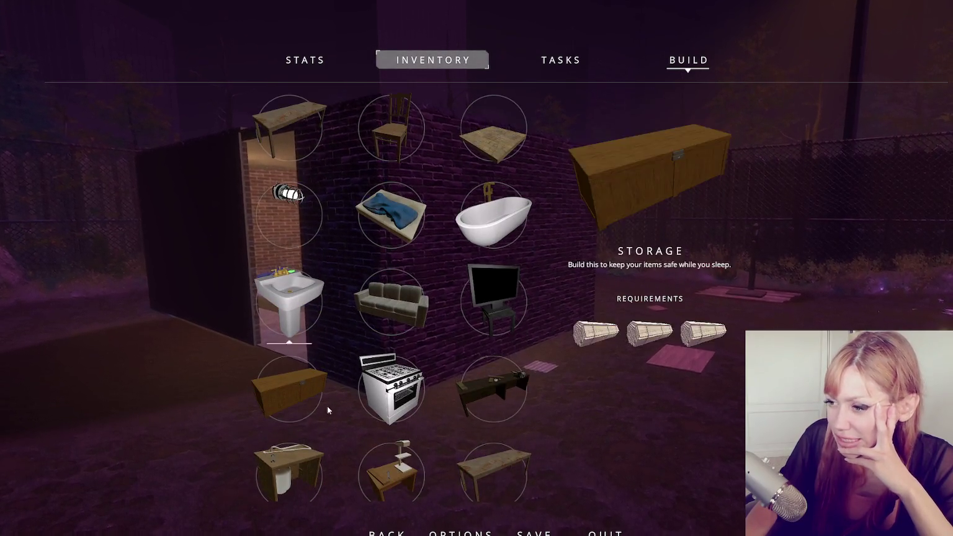
{"action": "scroll", "coordinate": [390, 326], "scroll_direction": "down", "scroll_amount": 1}
{"action": "scroll", "coordinate": [390, 317], "scroll_direction": "down", "scroll_amount": 5}
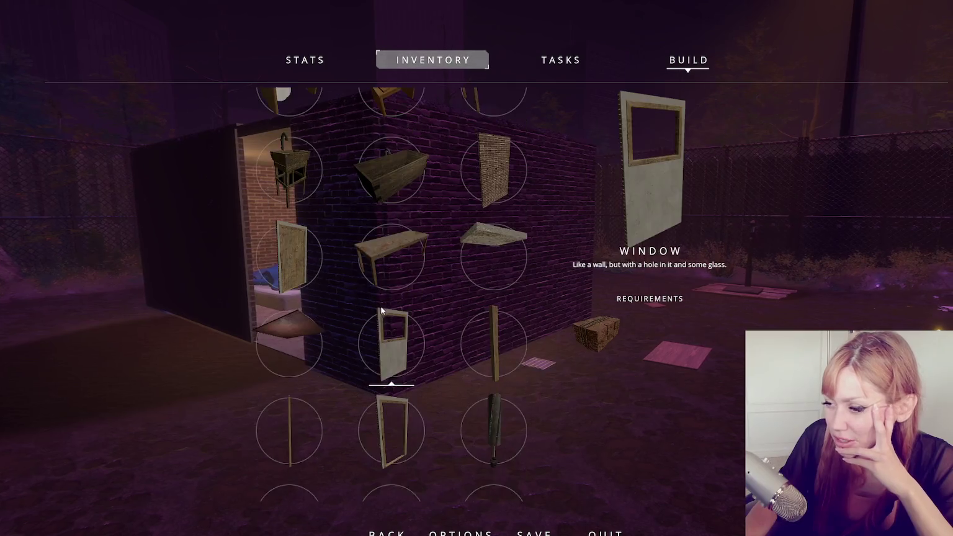
{"action": "scroll", "coordinate": [393, 314], "scroll_direction": "down", "scroll_amount": 4}
{"action": "scroll", "coordinate": [393, 318], "scroll_direction": "up", "scroll_amount": 1}
{"action": "scroll", "coordinate": [393, 319], "scroll_direction": "up", "scroll_amount": 5}
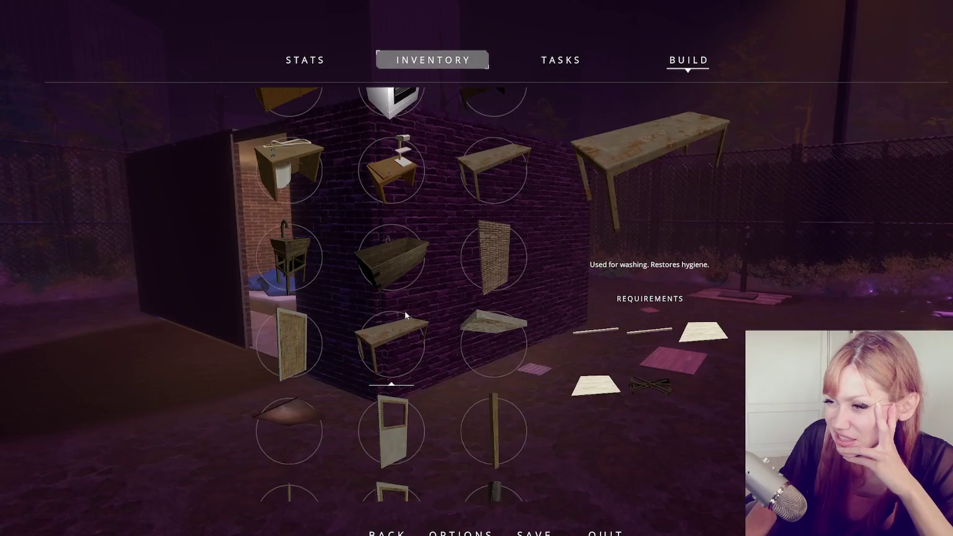
{"action": "scroll", "coordinate": [402, 311], "scroll_direction": "up", "scroll_amount": 3}
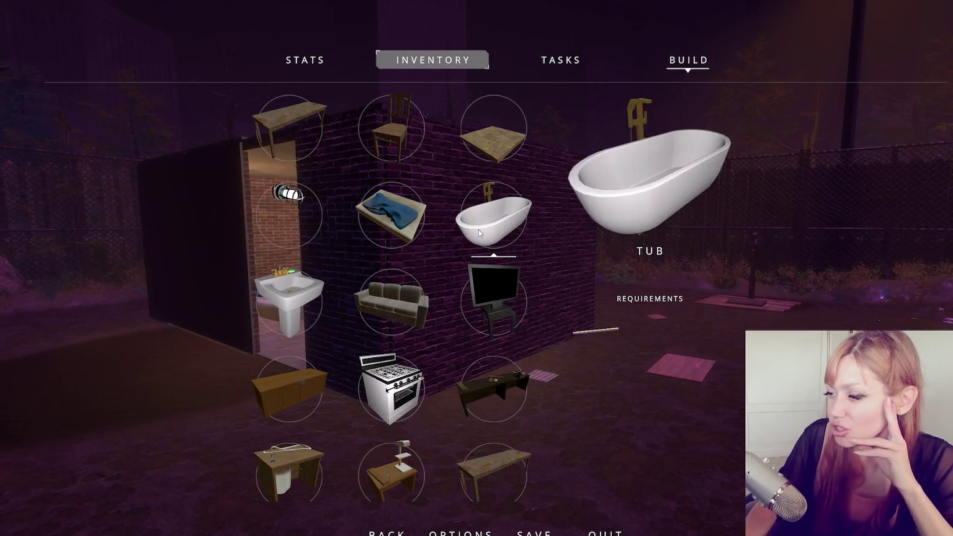
{"action": "scroll", "coordinate": [478, 247], "scroll_direction": "down", "scroll_amount": 4}
{"action": "scroll", "coordinate": [481, 263], "scroll_direction": "down", "scroll_amount": 6}
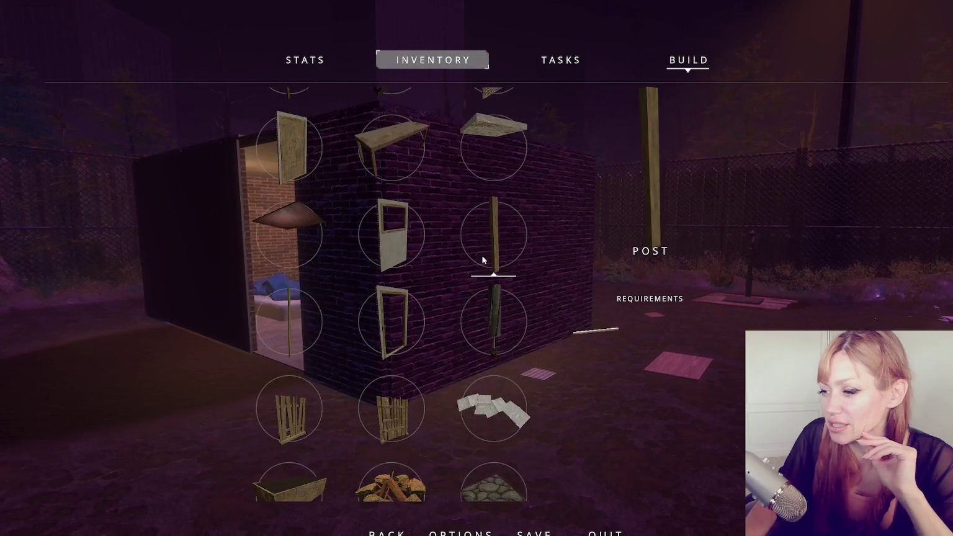
{"action": "scroll", "coordinate": [473, 261], "scroll_direction": "down", "scroll_amount": 1}
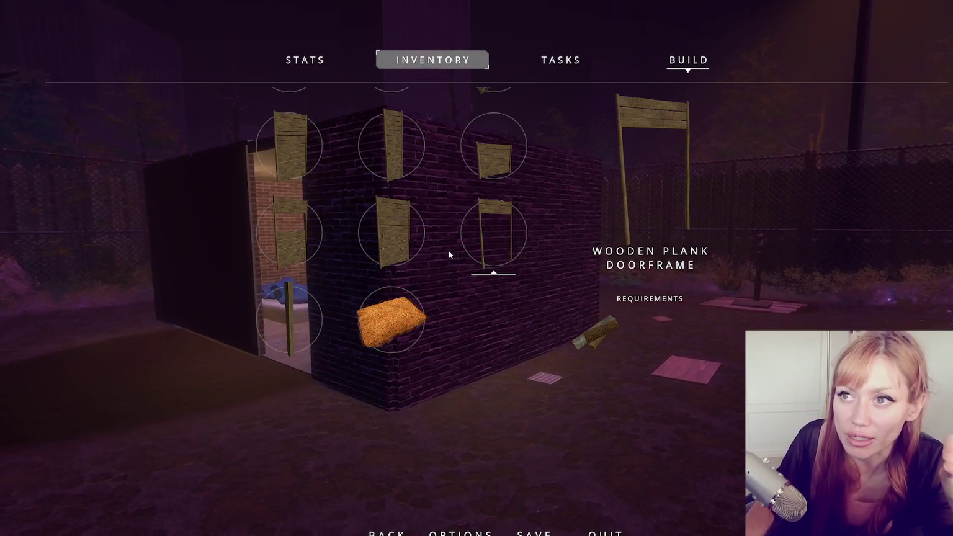
{"action": "scroll", "coordinate": [382, 267], "scroll_direction": "down", "scroll_amount": 2}
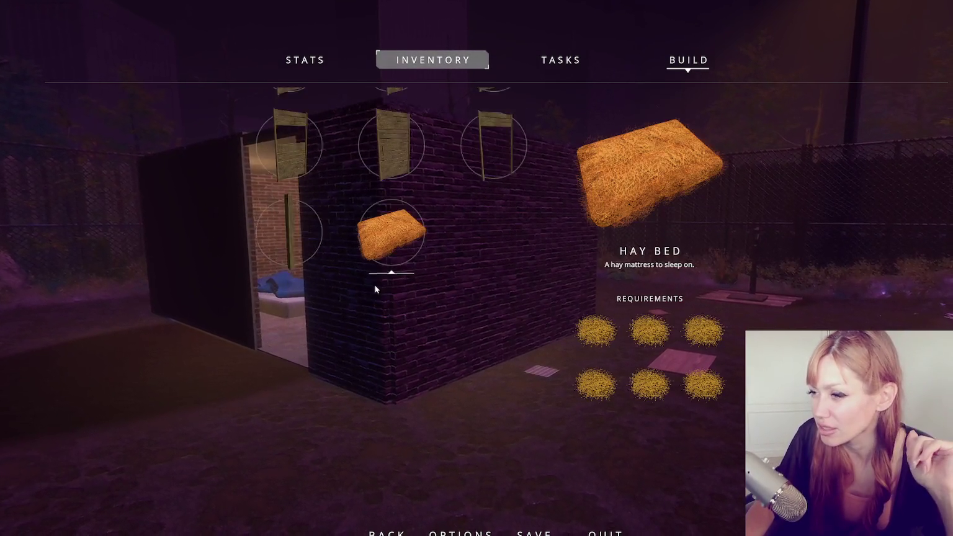
{"action": "scroll", "coordinate": [372, 279], "scroll_direction": "up", "scroll_amount": 3}
{"action": "scroll", "coordinate": [392, 267], "scroll_direction": "up", "scroll_amount": 4}
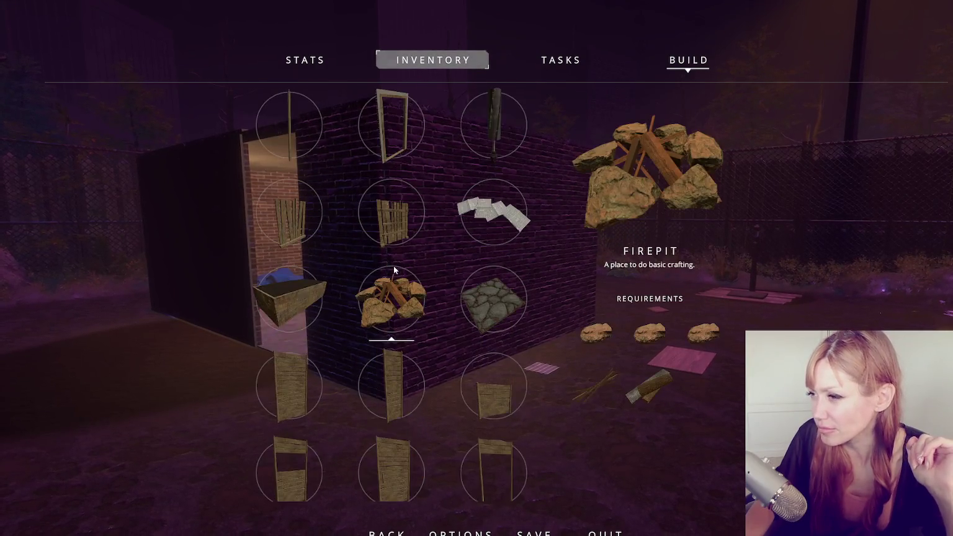
{"action": "scroll", "coordinate": [493, 155], "scroll_direction": "up", "scroll_amount": 6}
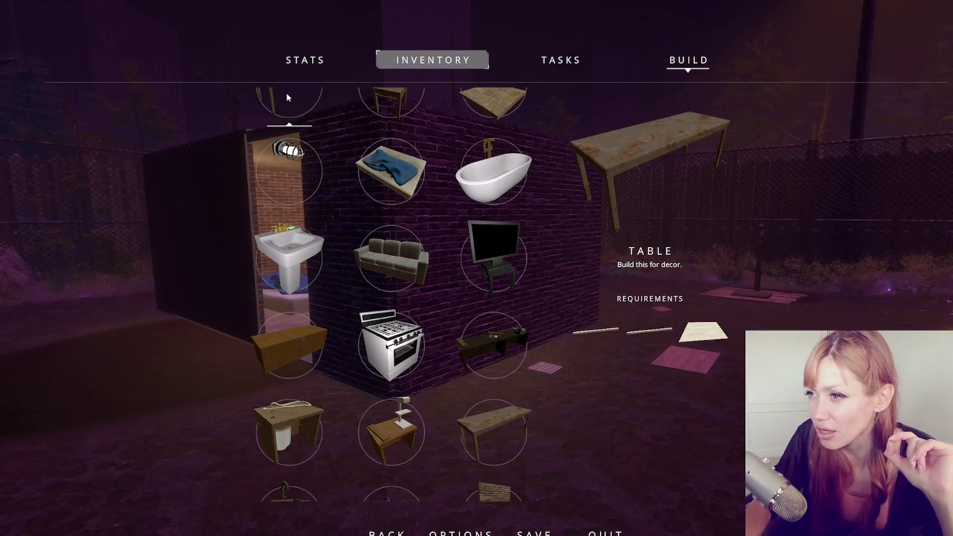
{"action": "scroll", "coordinate": [388, 99], "scroll_direction": "up", "scroll_amount": 1}
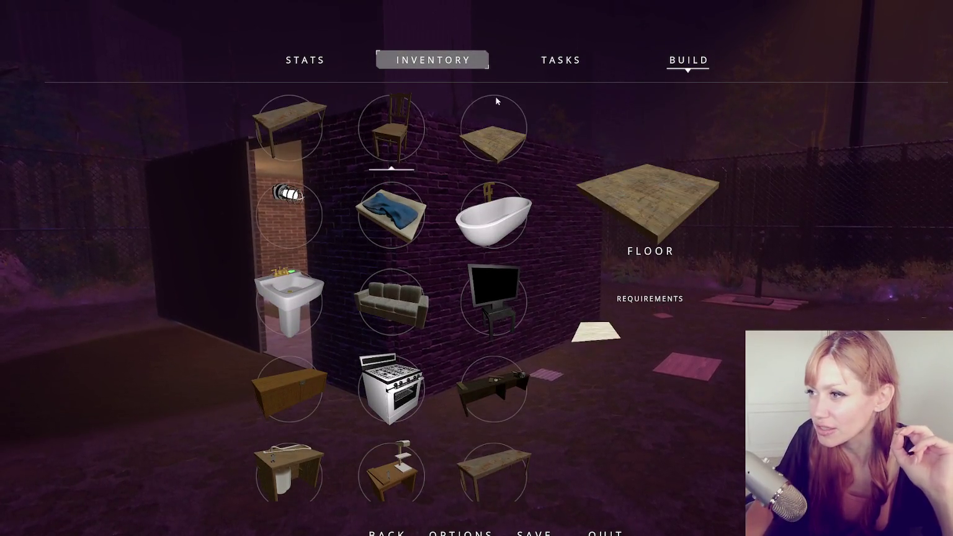